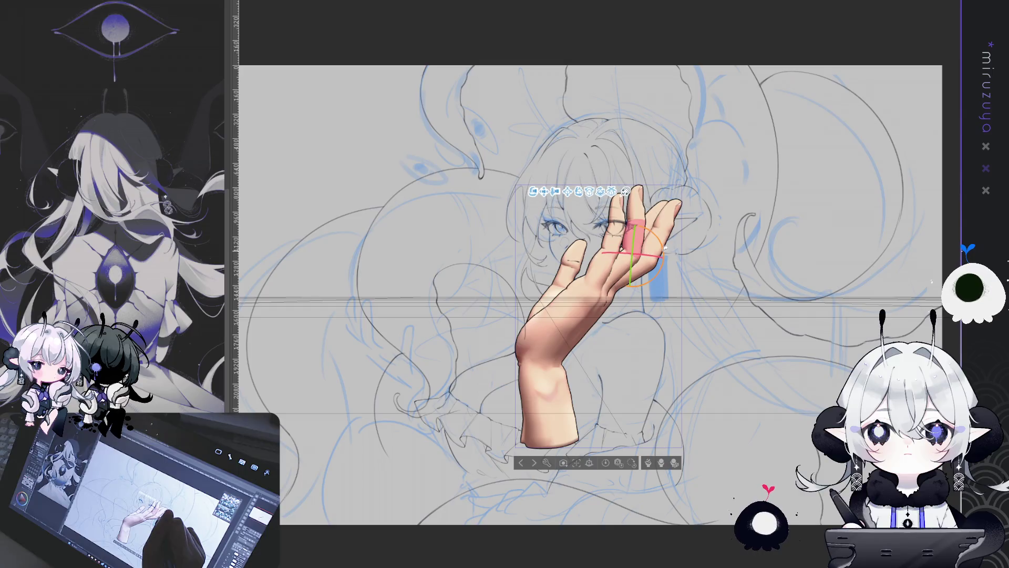
Bend the 3D hand's ring and pinky fingers at their joints
{"action": "left_click", "coordinate": [608, 263]}
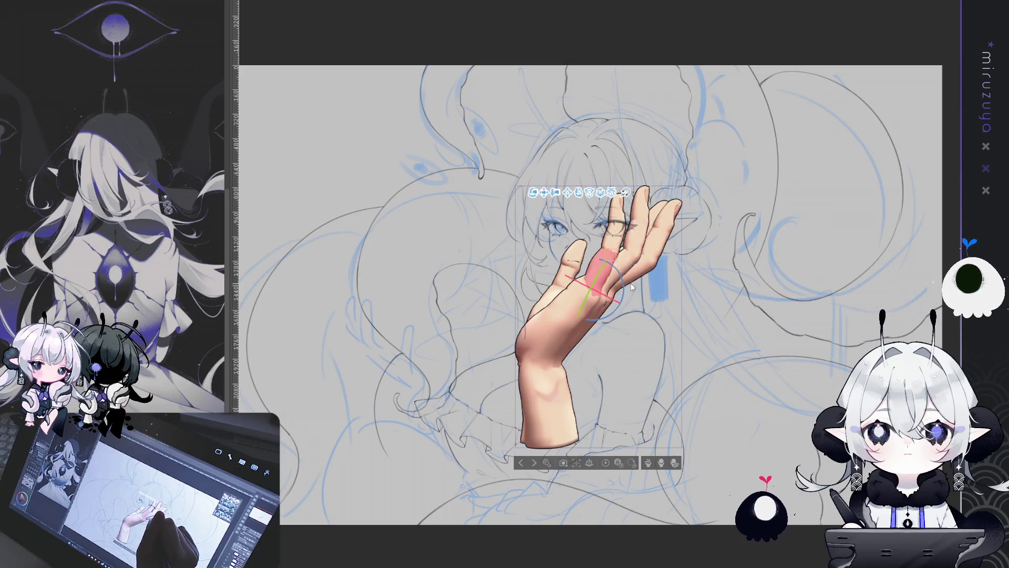
{"action": "left_click_drag", "start_coordinate": [626, 278], "coordinate": [636, 263]}
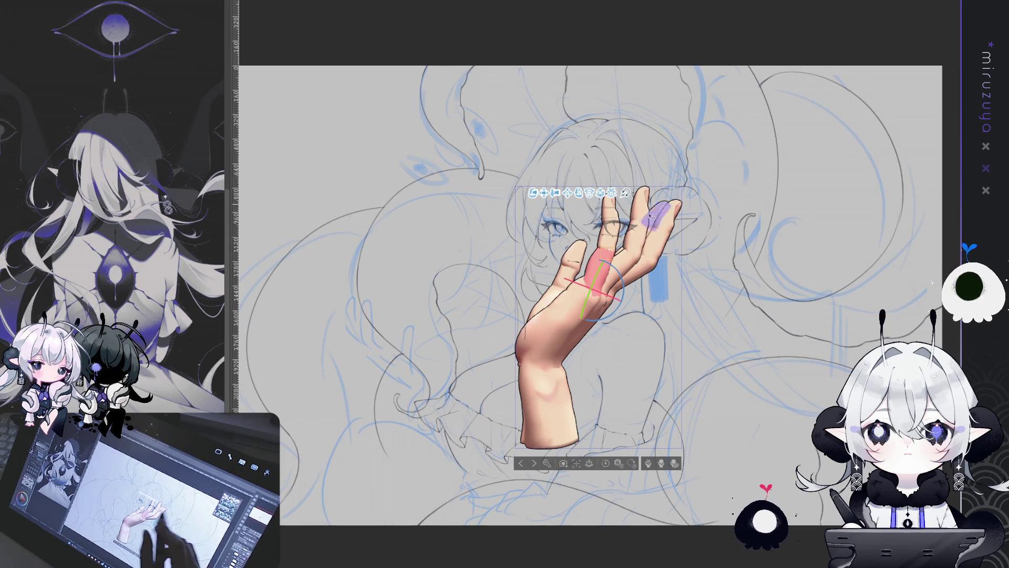
{"action": "left_click", "coordinate": [564, 375]}
Tilt the 3D hand slightly at the wrist, then deselect the model
{"action": "left_click", "coordinate": [591, 348]}
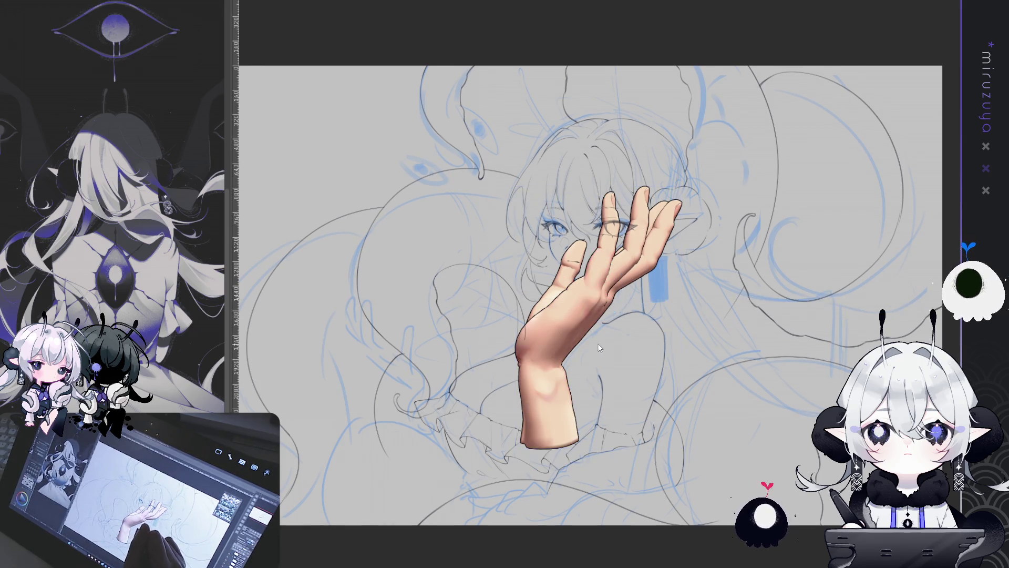
{"action": "left_click", "coordinate": [549, 383]}
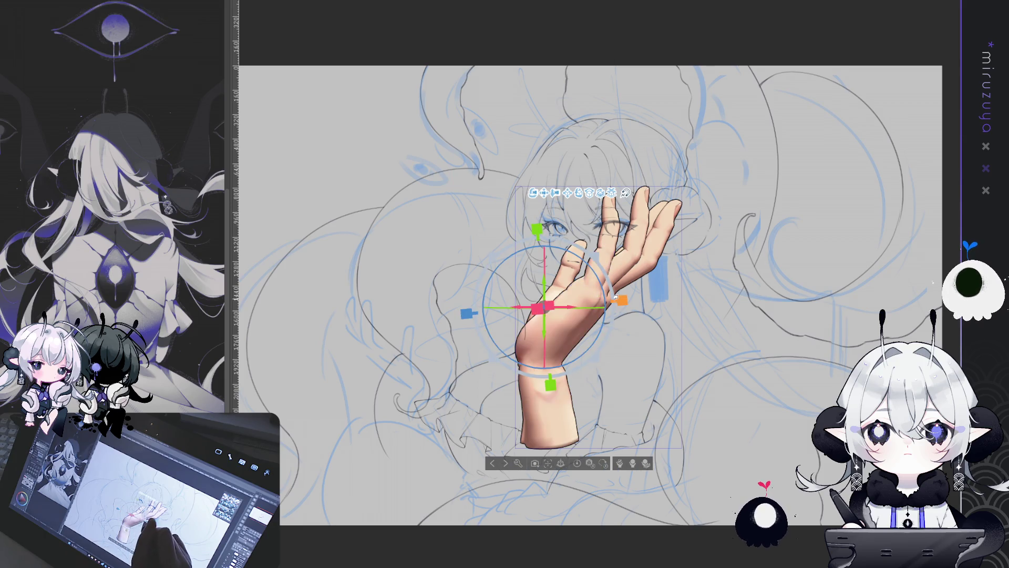
{"action": "left_click_drag", "start_coordinate": [612, 311], "coordinate": [605, 307]}
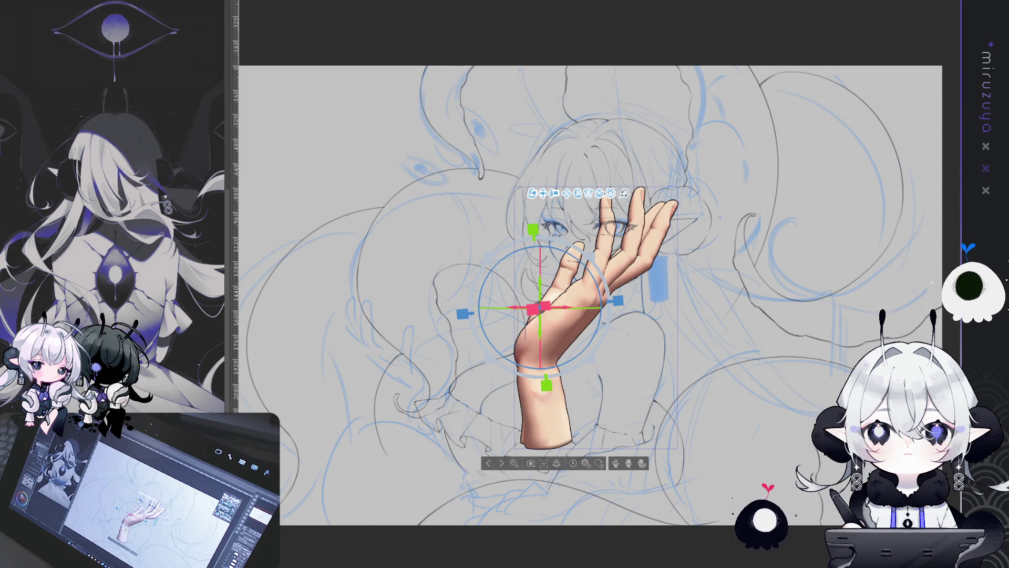
{"action": "key", "text": "p"}
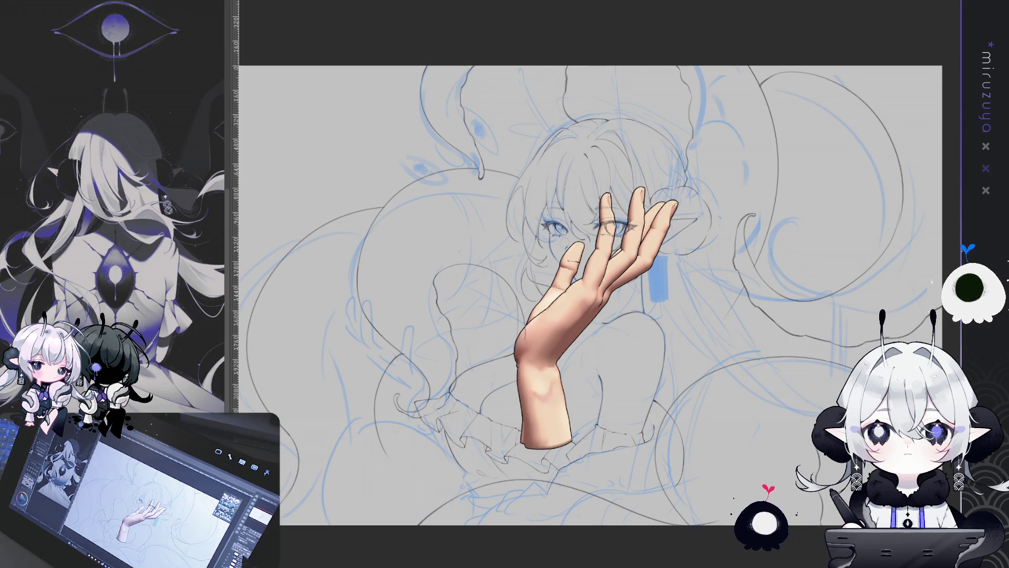
{"action": "key", "text": "Delete"}
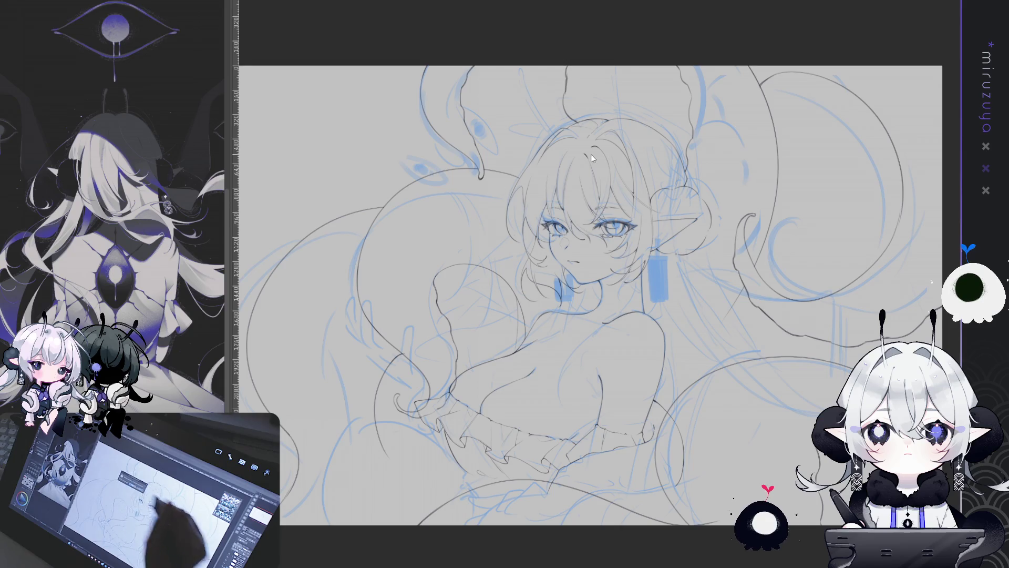
{"action": "key", "text": "ctrl+z"}
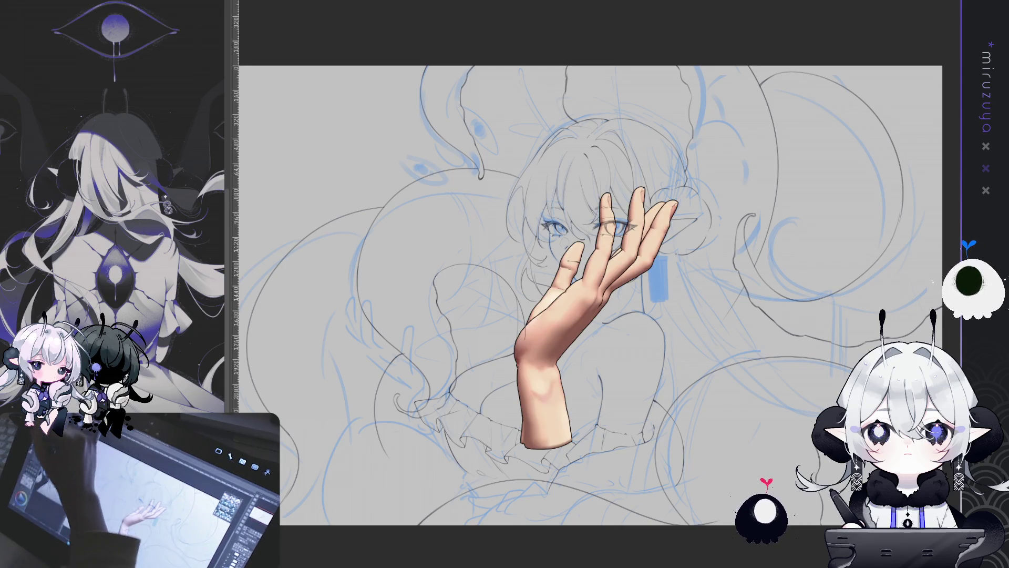
{"action": "key", "text": "ctrl+t"}
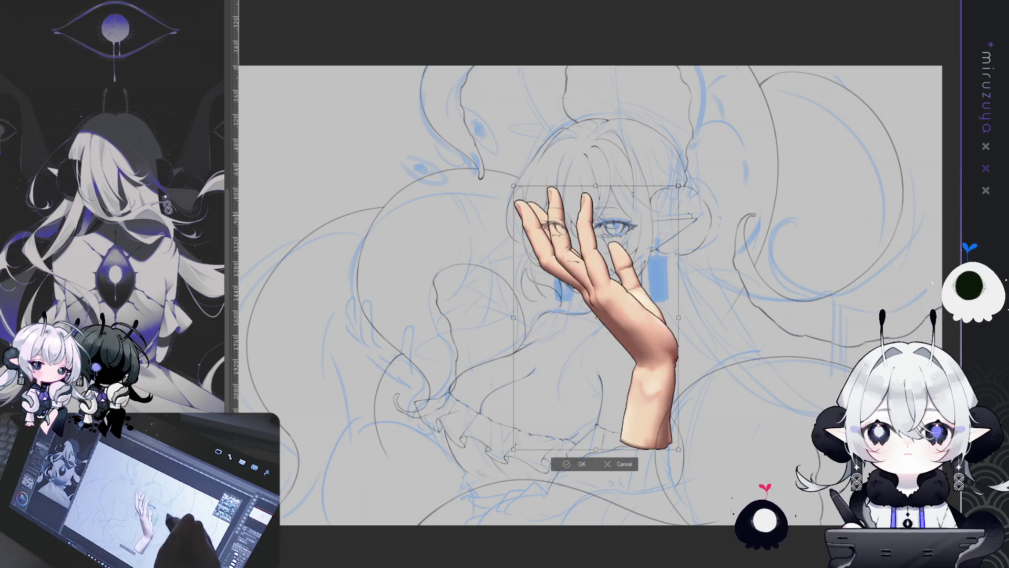
{"action": "left_click_drag", "start_coordinate": [578, 341], "coordinate": [404, 436]}
{"action": "left_click_drag", "start_coordinate": [391, 299], "coordinate": [391, 360]}
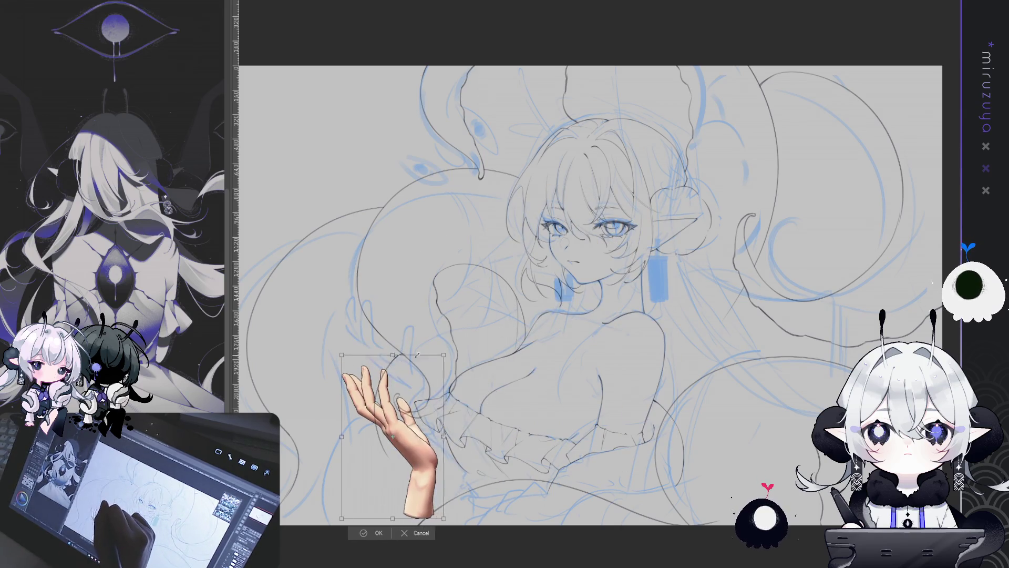
{"action": "mouse_move", "coordinate": [410, 413]}
{"action": "left_mouse_down"}
{"action": "mouse_move", "coordinate": [416, 331]}
{"action": "mouse_move", "coordinate": [410, 338]}
{"action": "left_mouse_up"}
{"action": "left_click_drag", "start_coordinate": [443, 286], "coordinate": [427, 313]}
{"action": "left_click_drag", "start_coordinate": [390, 413], "coordinate": [401, 400]}
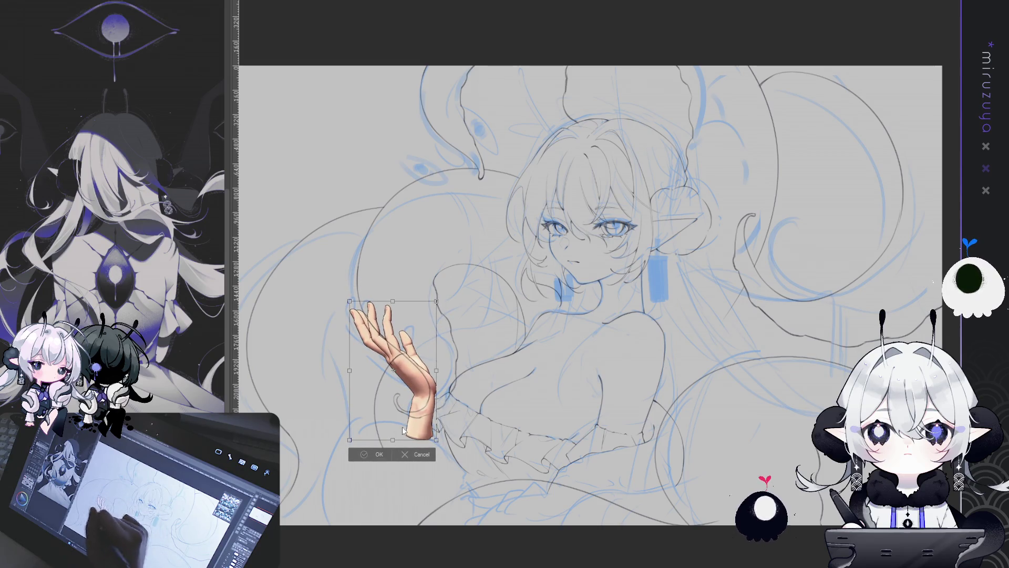
{"action": "key", "text": "Return"}
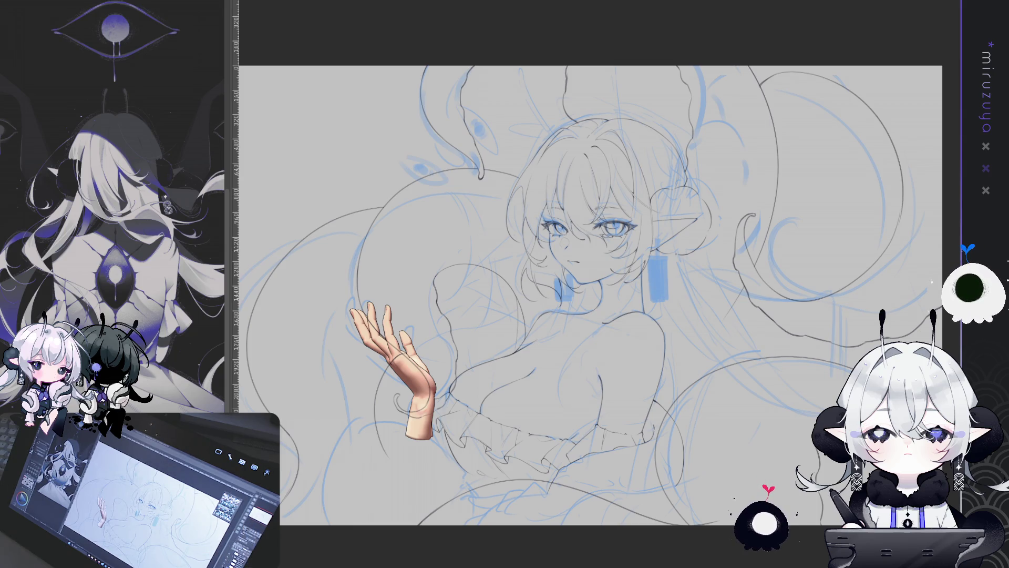
{"action": "key", "text": "ctrl+z"}
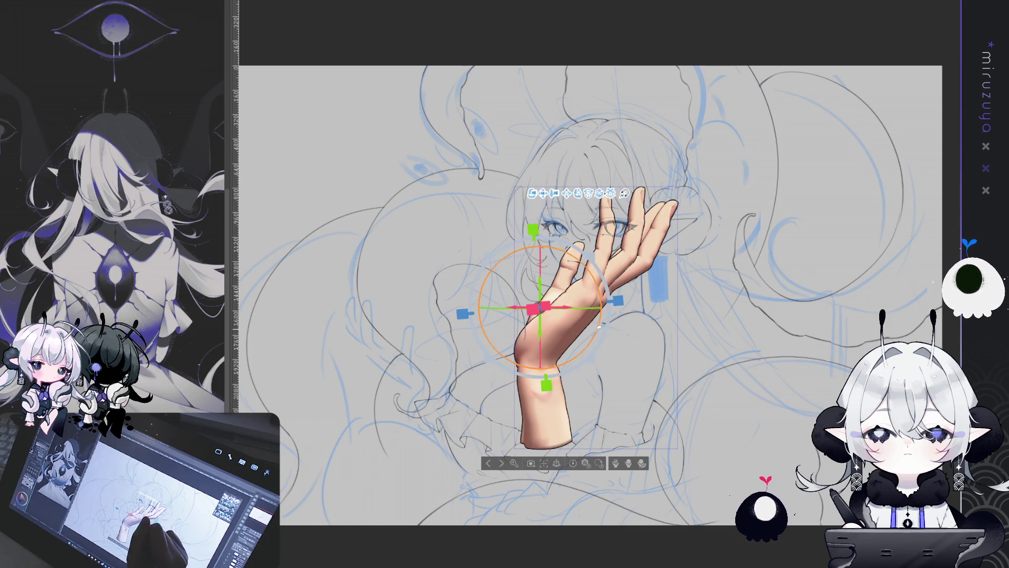
Rotate the whole 3D hand further and select its finger joints for reposing
{"action": "left_click_drag", "start_coordinate": [614, 312], "coordinate": [588, 303]}
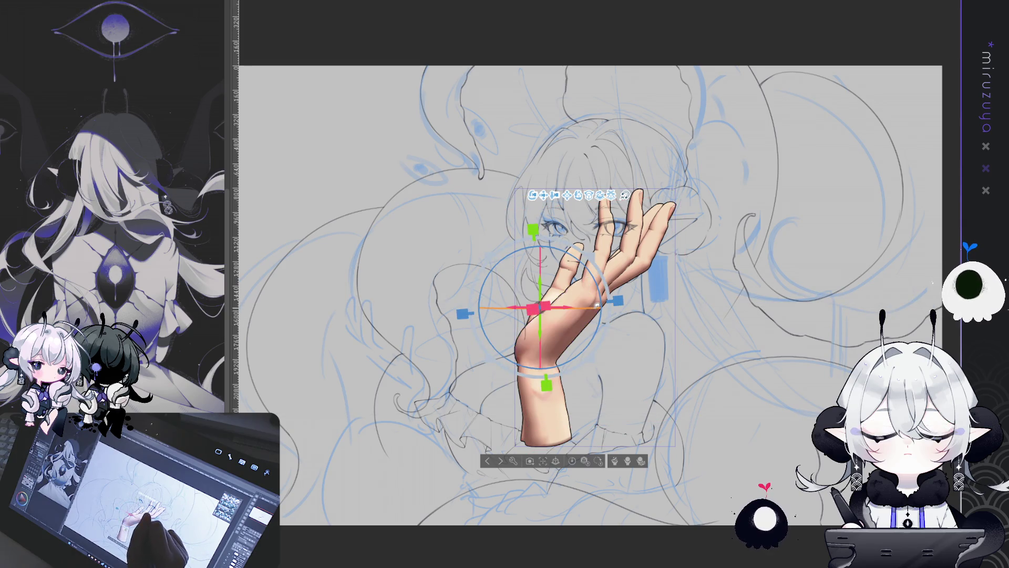
{"action": "left_click_drag", "start_coordinate": [583, 306], "coordinate": [586, 306]}
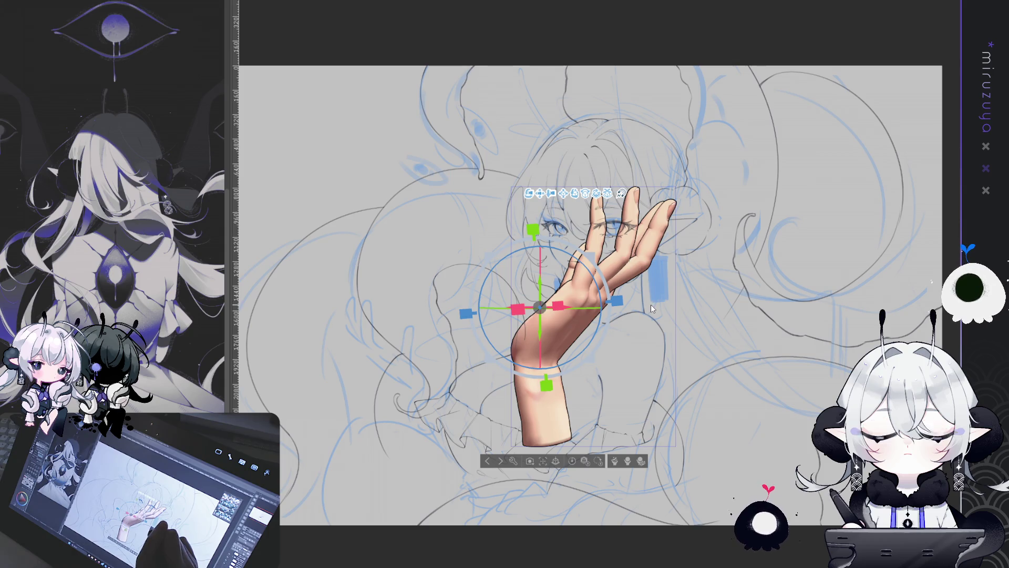
{"action": "left_click", "coordinate": [604, 270]}
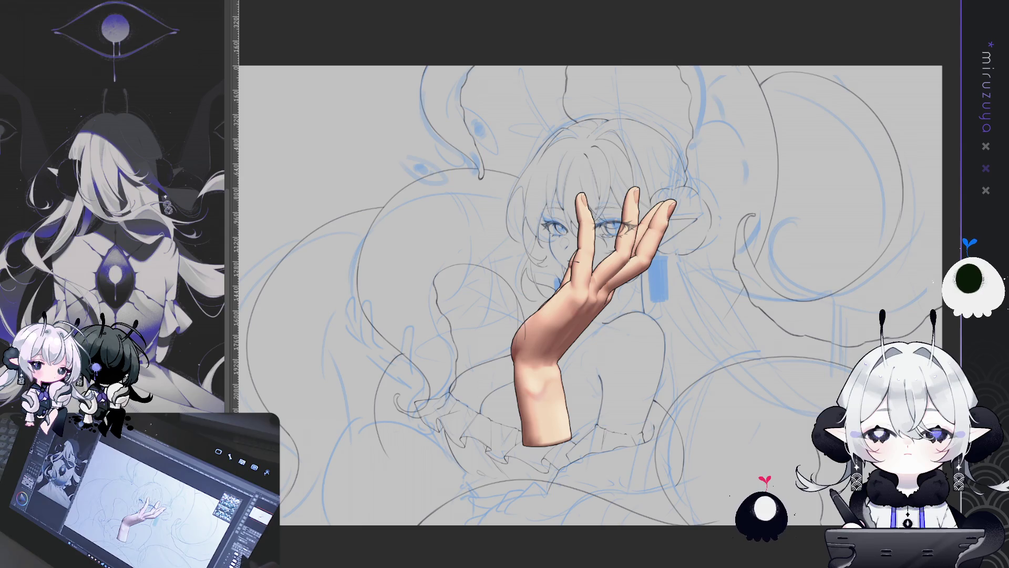
Flip the 3D hand horizontally, scale it to about half size, and place it beside the chest
{"action": "key", "text": "ctrl+a"}
{"action": "key", "text": "ctrl+d"}
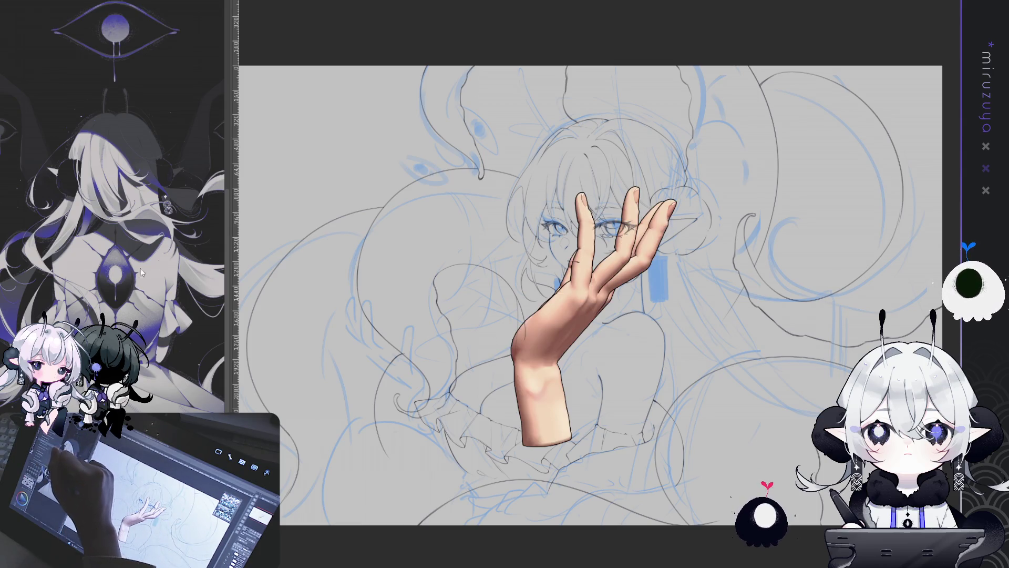
{"action": "key", "text": "ctrl+t"}
{"action": "left_click_drag", "start_coordinate": [623, 257], "coordinate": [469, 324]}
{"action": "mouse_move", "coordinate": [524, 252]}
{"action": "left_mouse_down"}
{"action": "mouse_move", "coordinate": [428, 373]}
{"action": "mouse_move", "coordinate": [423, 311]}
{"action": "left_mouse_up"}
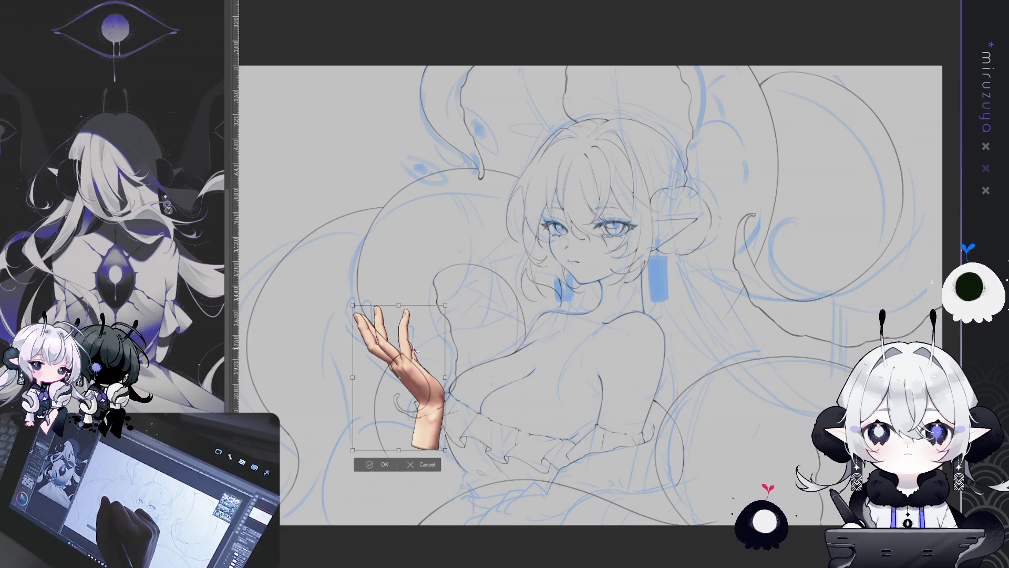
{"action": "mouse_move", "coordinate": [416, 350]}
{"action": "left_mouse_down"}
{"action": "mouse_move", "coordinate": [417, 329]}
{"action": "mouse_move", "coordinate": [445, 308]}
{"action": "mouse_move", "coordinate": [431, 335]}
{"action": "left_mouse_up"}
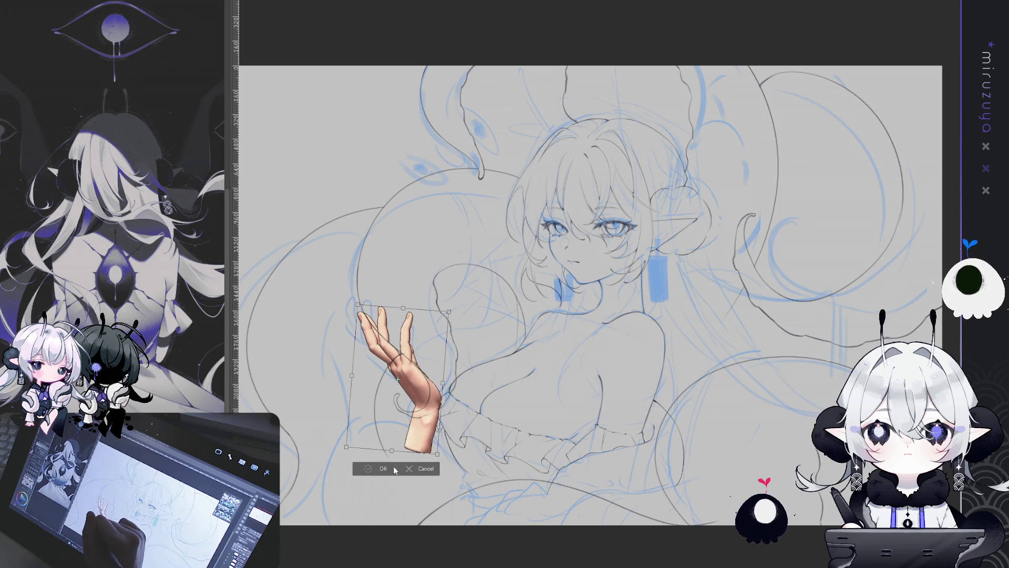
{"action": "key", "text": "Return"}
{"action": "key", "text": "ctrl+plus"}
{"action": "key", "text": "ctrl+minus"}
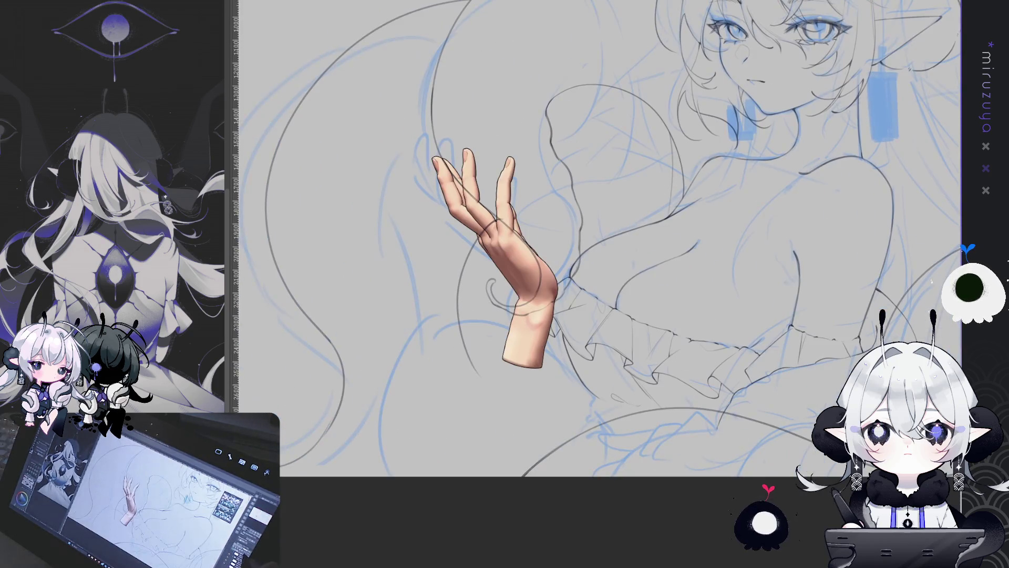
Trace the raised open hand's lineart over the faded 3D reference on an upward-tilted canvas
{"action": "key", "text": "ctrl+plus"}
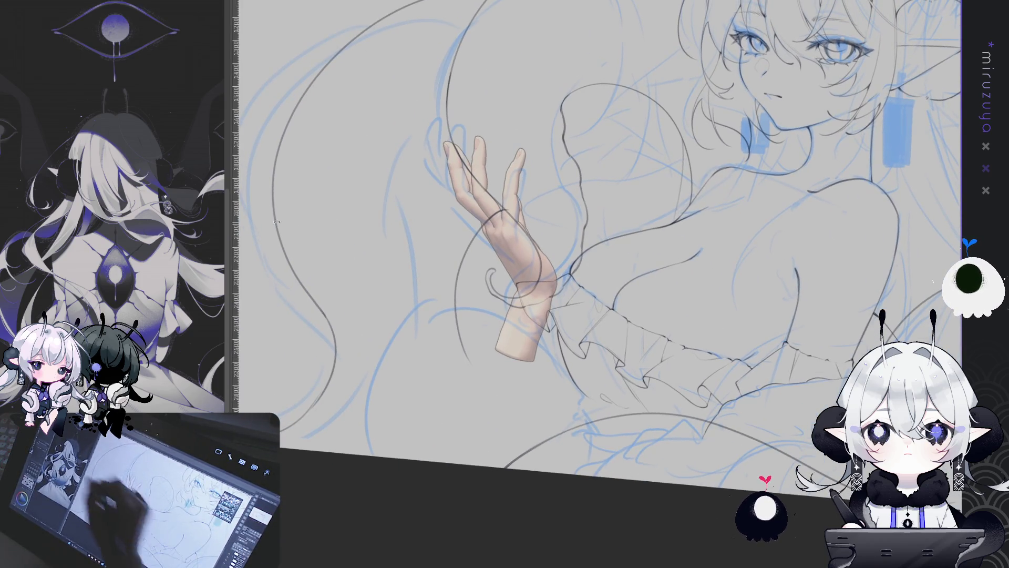
{"action": "key", "text": "minus"}
{"action": "left_click_drag", "start_coordinate": [605, 471], "coordinate": [589, 371]}
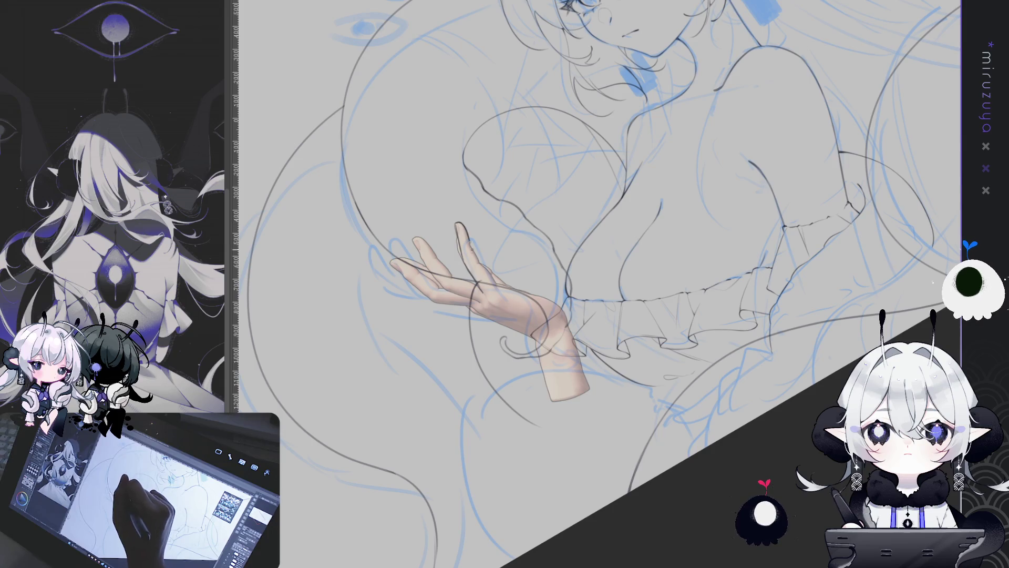
{"action": "left_click_drag", "start_coordinate": [568, 384], "coordinate": [504, 331]}
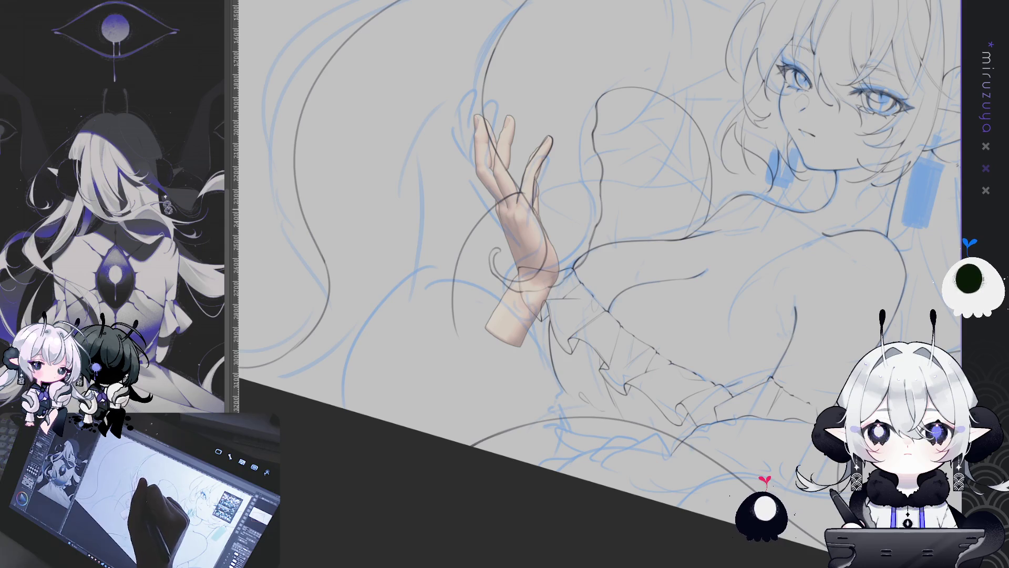
{"action": "left_click_drag", "start_coordinate": [516, 101], "coordinate": [477, 162]}
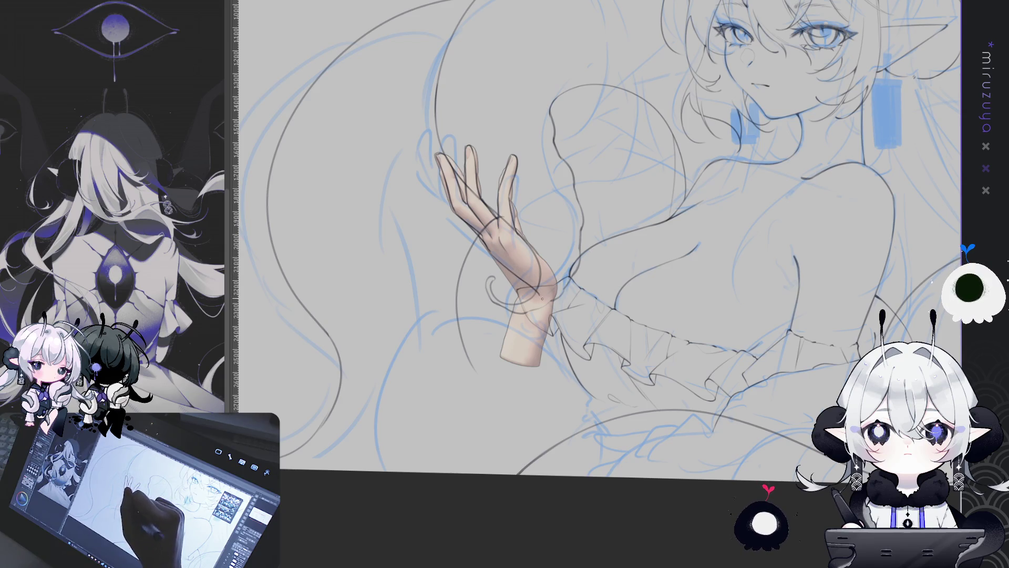
{"action": "key", "text": "ctrl+minus"}
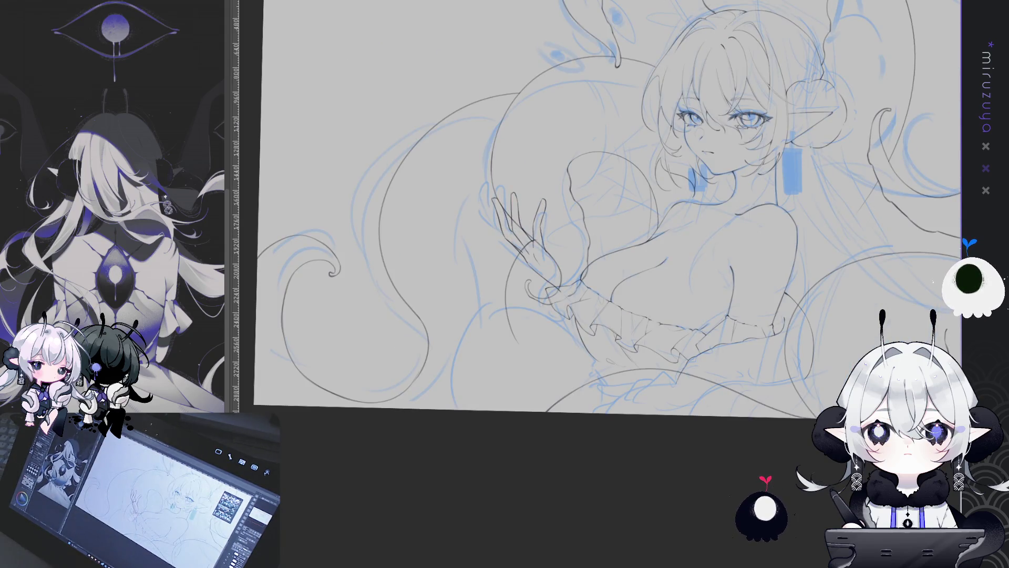
Redraw the hand and wrist strokes so they join the ruffled sleeve cuff
{"action": "left_click_drag", "start_coordinate": [752, 428], "coordinate": [741, 445]}
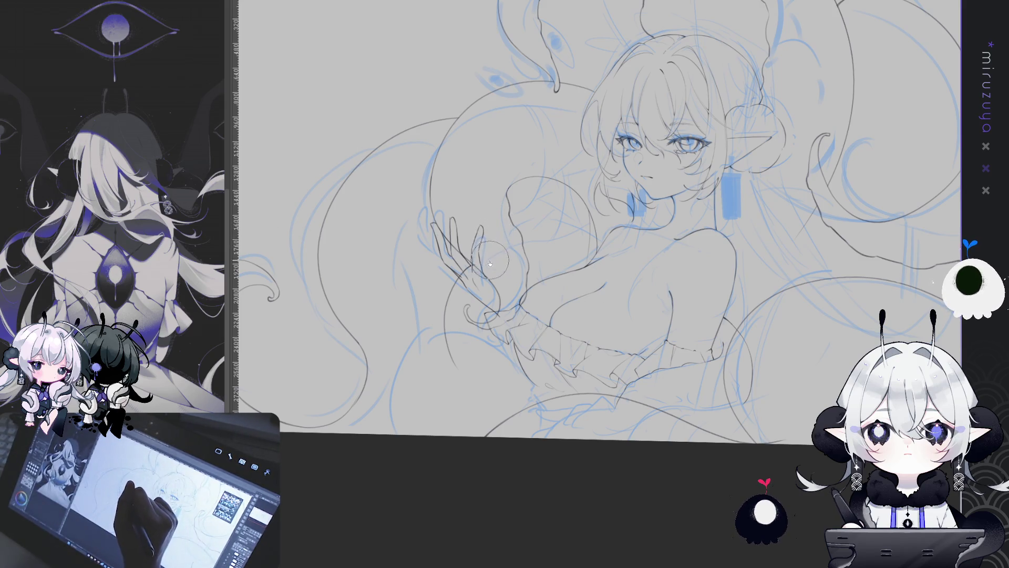
{"action": "mouse_move", "coordinate": [438, 268]}
{"action": "left_mouse_down"}
{"action": "mouse_move", "coordinate": [481, 310]}
{"action": "mouse_move", "coordinate": [540, 195]}
{"action": "left_mouse_up"}
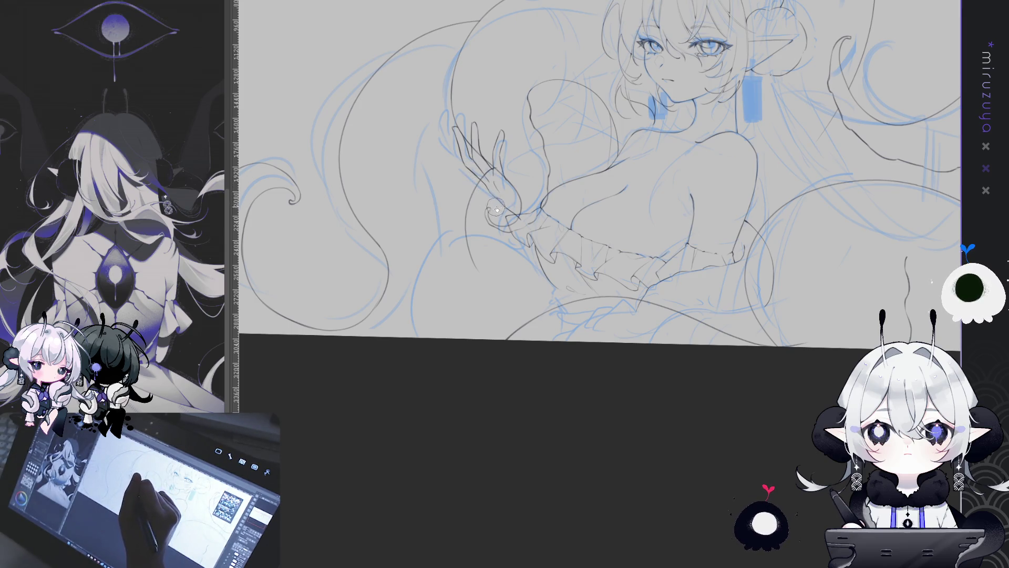
{"action": "left_click_drag", "start_coordinate": [513, 214], "coordinate": [792, 253]}
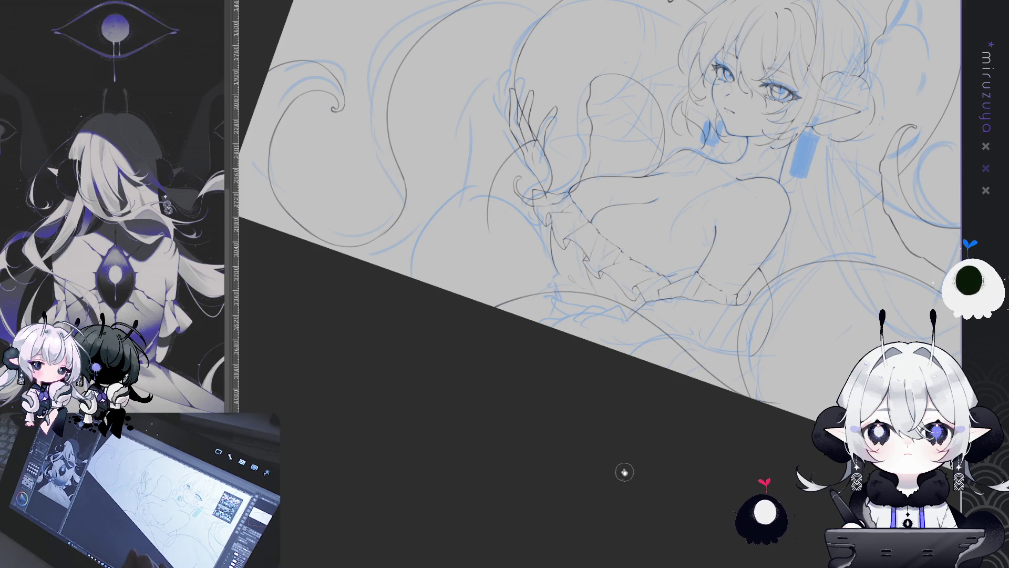
Reset the canvas upright and draw a dark pencil line along the figure's side
{"action": "left_click_drag", "start_coordinate": [602, 467], "coordinate": [573, 530]}
{"action": "key", "text": "ctrl+shift+r"}
{"action": "mouse_move", "coordinate": [793, 273]}
{"action": "left_mouse_down"}
{"action": "mouse_move", "coordinate": [786, 291]}
{"action": "mouse_move", "coordinate": [793, 257]}
{"action": "left_mouse_up"}
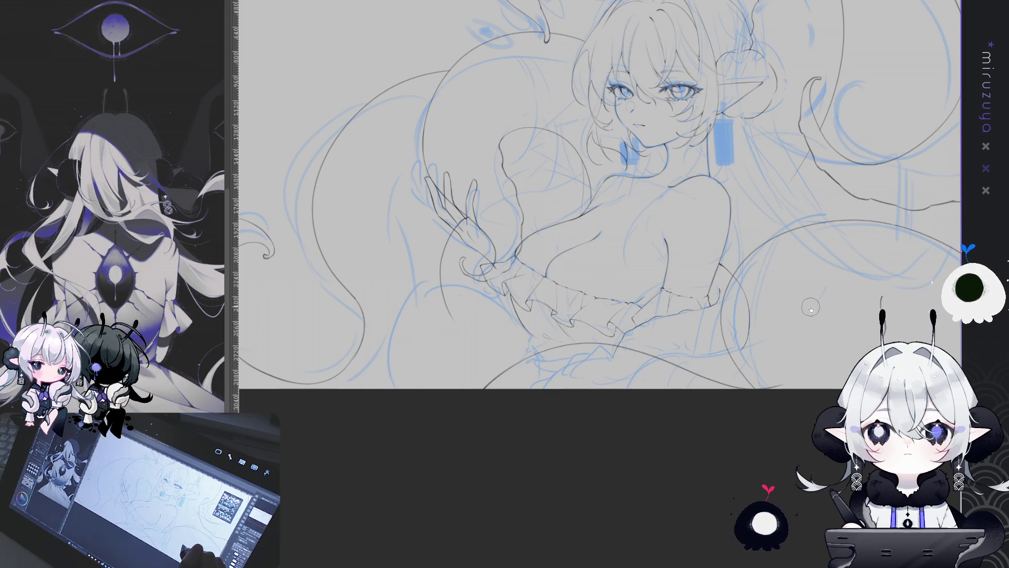
{"action": "key", "text": "ctrl+plus"}
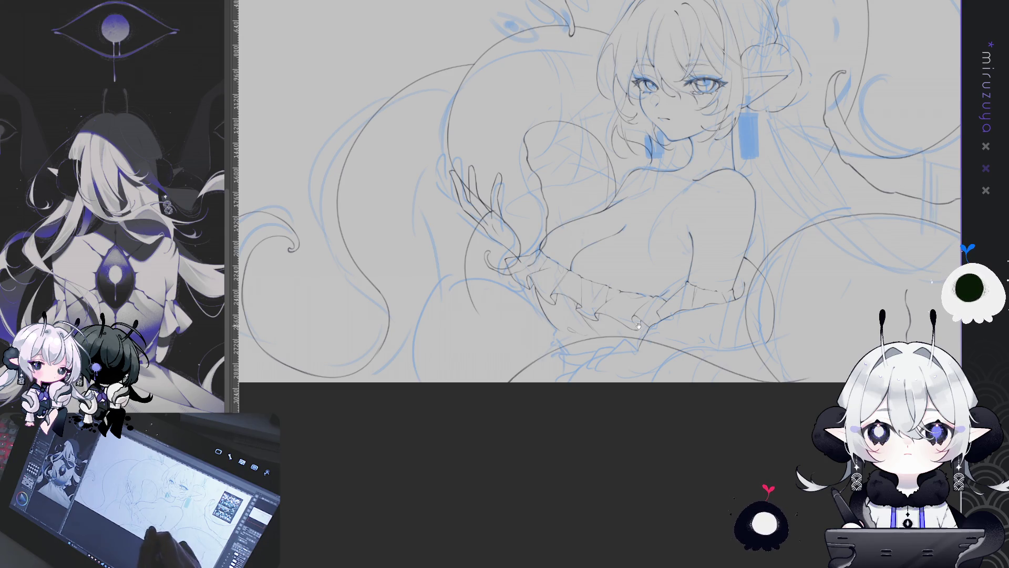
{"action": "left_click_drag", "start_coordinate": [896, 204], "coordinate": [917, 183]}
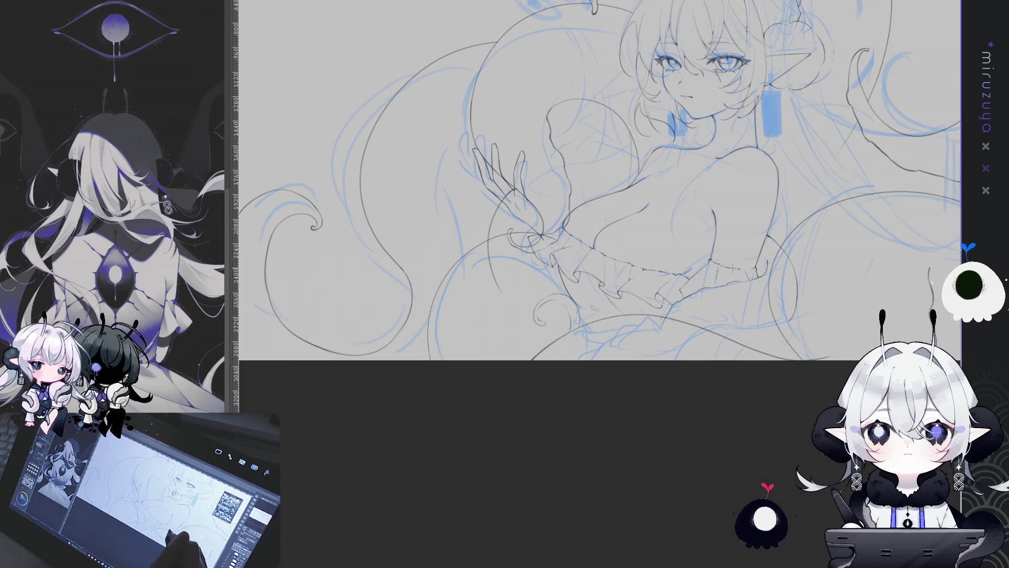
{"action": "left_click_drag", "start_coordinate": [426, 351], "coordinate": [436, 289]}
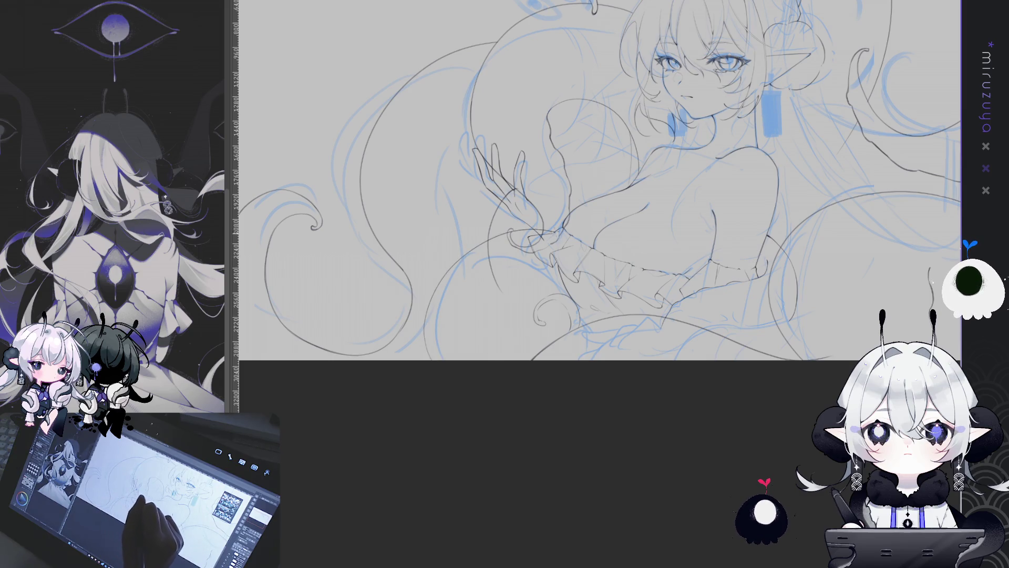
Ink darker pencil lines along the chest, shoulder and nearby tentacle curves
{"action": "mouse_move", "coordinate": [576, 244]}
{"action": "left_mouse_down"}
{"action": "mouse_move", "coordinate": [581, 480]}
{"action": "mouse_move", "coordinate": [684, 368]}
{"action": "mouse_move", "coordinate": [636, 209]}
{"action": "left_mouse_up"}
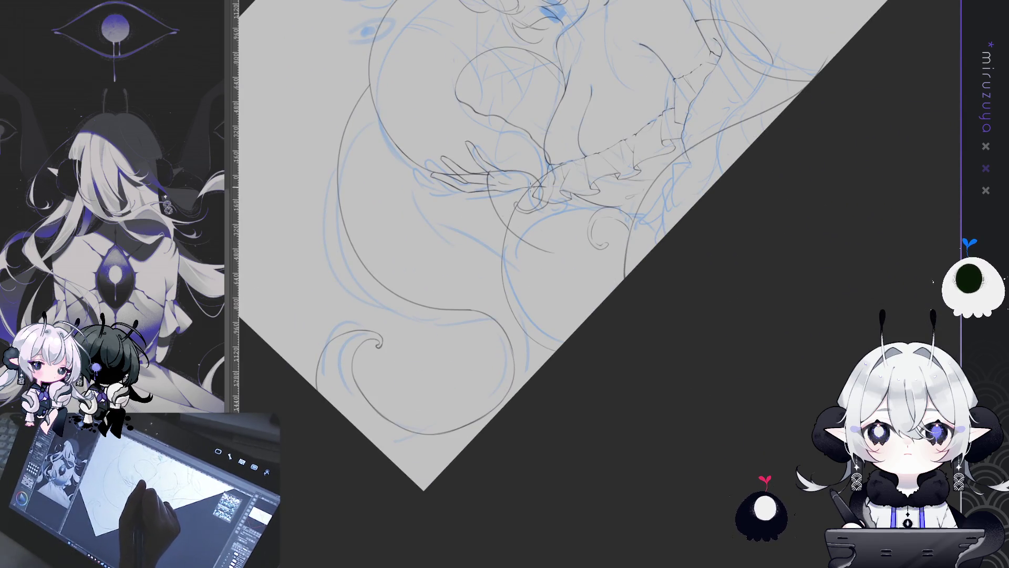
{"action": "key", "text": "ctrl+@"}
{"action": "left_click_drag", "start_coordinate": [798, 217], "coordinate": [649, 282]}
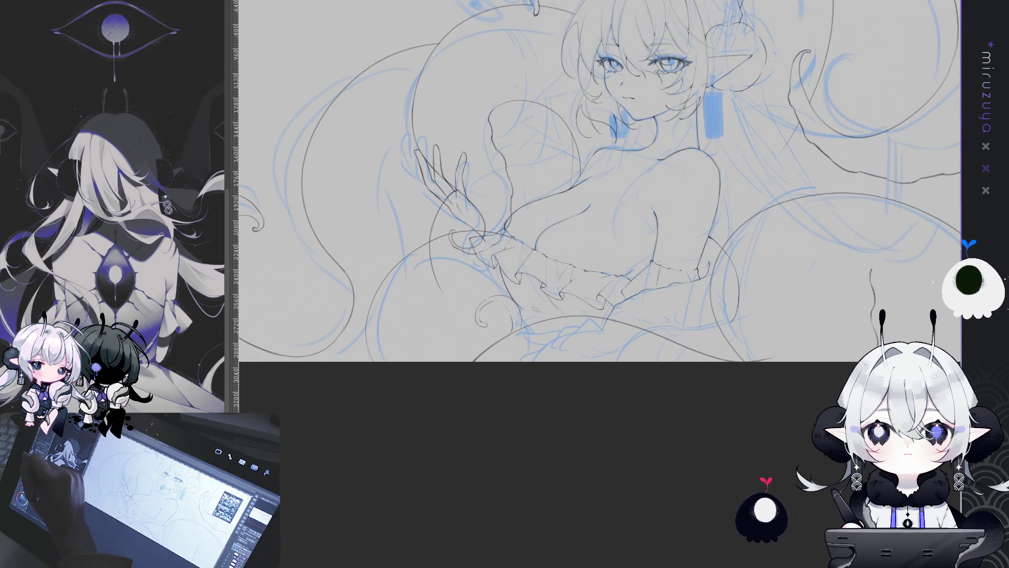
{"action": "mouse_move", "coordinate": [492, 186]}
{"action": "left_mouse_down"}
{"action": "mouse_move", "coordinate": [509, 260]}
{"action": "mouse_move", "coordinate": [506, 207]}
{"action": "left_mouse_up"}
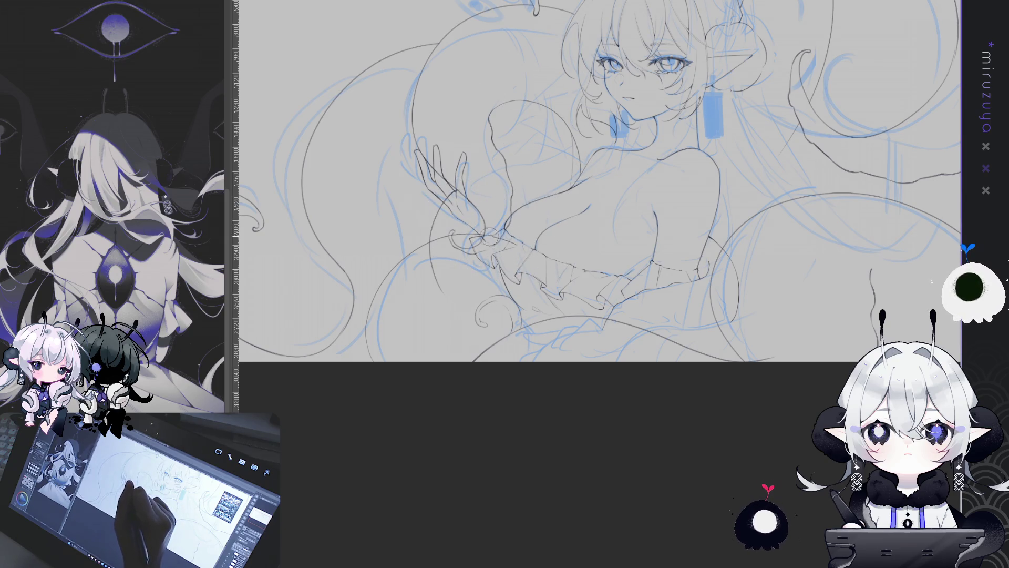
{"action": "left_click_drag", "start_coordinate": [538, 226], "coordinate": [574, 222]}
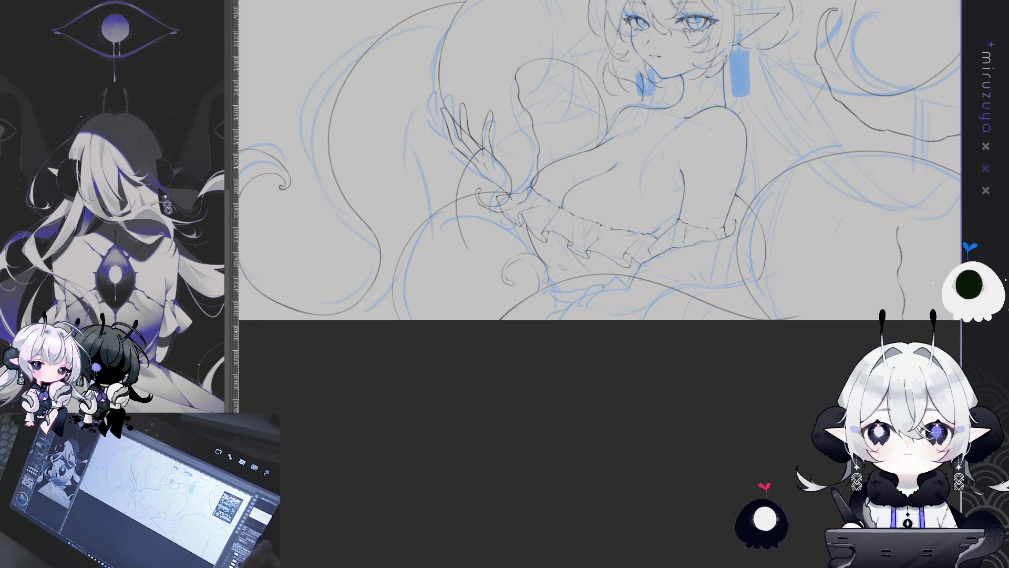
{"action": "left_click_drag", "start_coordinate": [602, 285], "coordinate": [538, 109]}
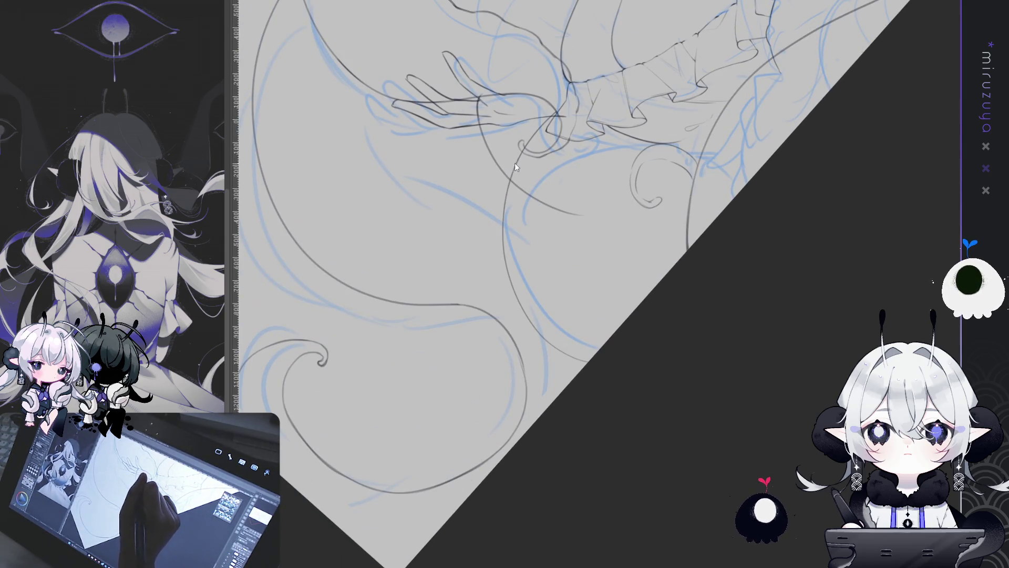
Continue the dark tentacle stroke downward below the ruffled sleeve
{"action": "left_click_drag", "start_coordinate": [500, 225], "coordinate": [503, 247]}
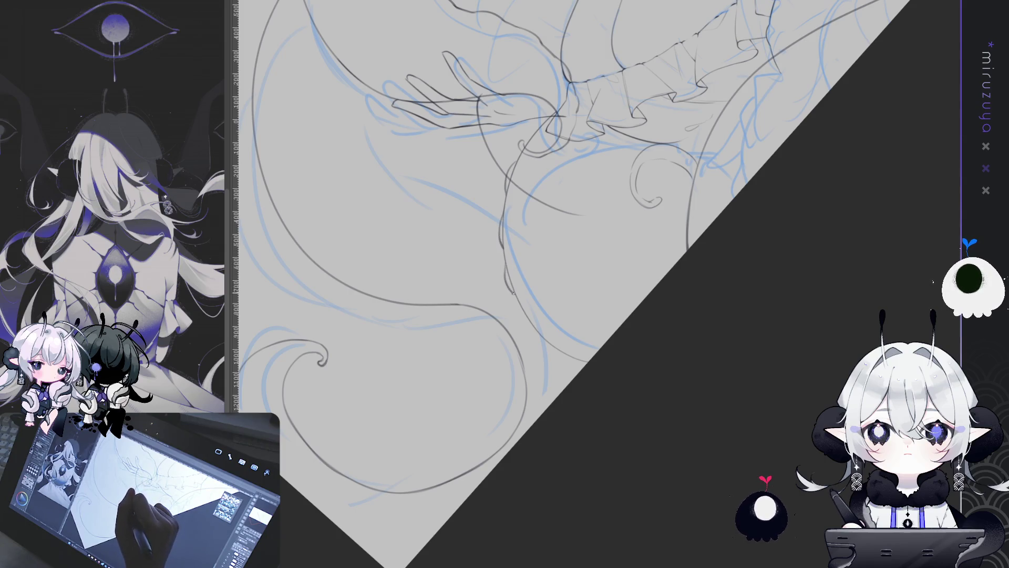
{"action": "mouse_move", "coordinate": [513, 293]}
{"action": "left_mouse_down"}
{"action": "mouse_move", "coordinate": [743, 290]}
{"action": "mouse_move", "coordinate": [541, 215]}
{"action": "left_mouse_up"}
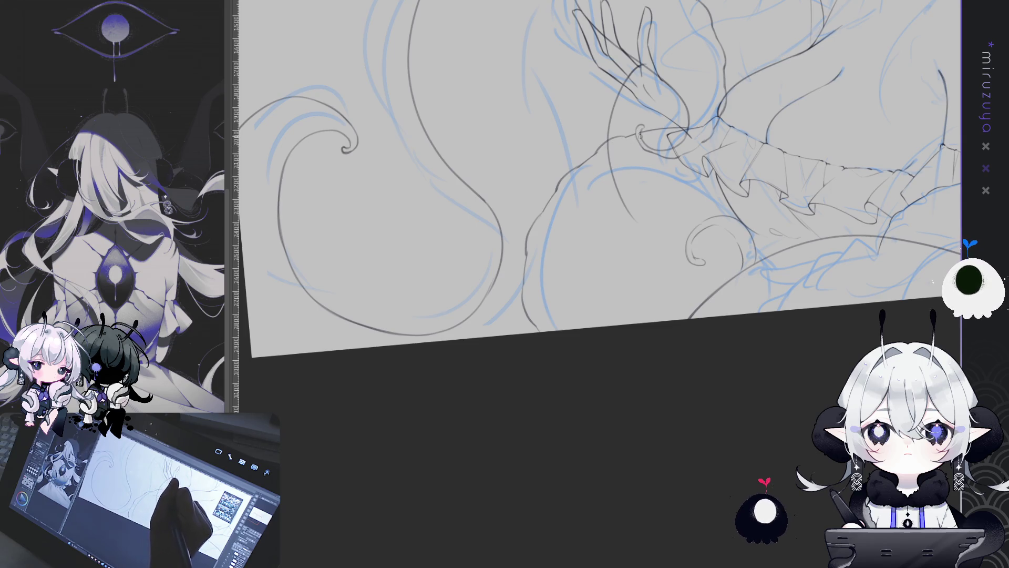
Undo the small curl under the ruffles, try a new curve there, then undo it too
{"action": "mouse_move", "coordinate": [641, 135]}
{"action": "left_mouse_down"}
{"action": "mouse_move", "coordinate": [668, 366]}
{"action": "mouse_move", "coordinate": [668, 322]}
{"action": "left_mouse_up"}
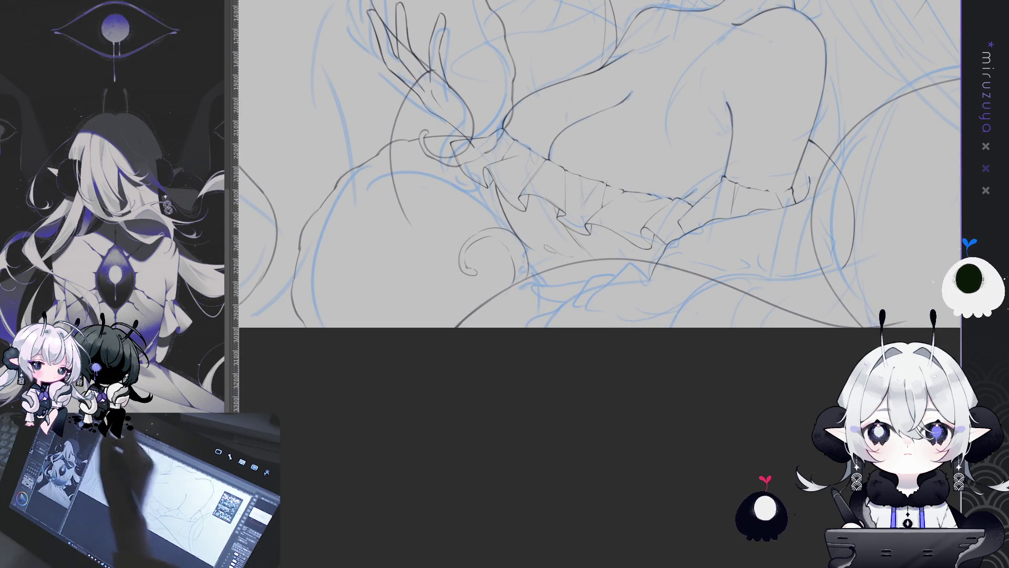
{"action": "key", "text": "ctrl+z"}
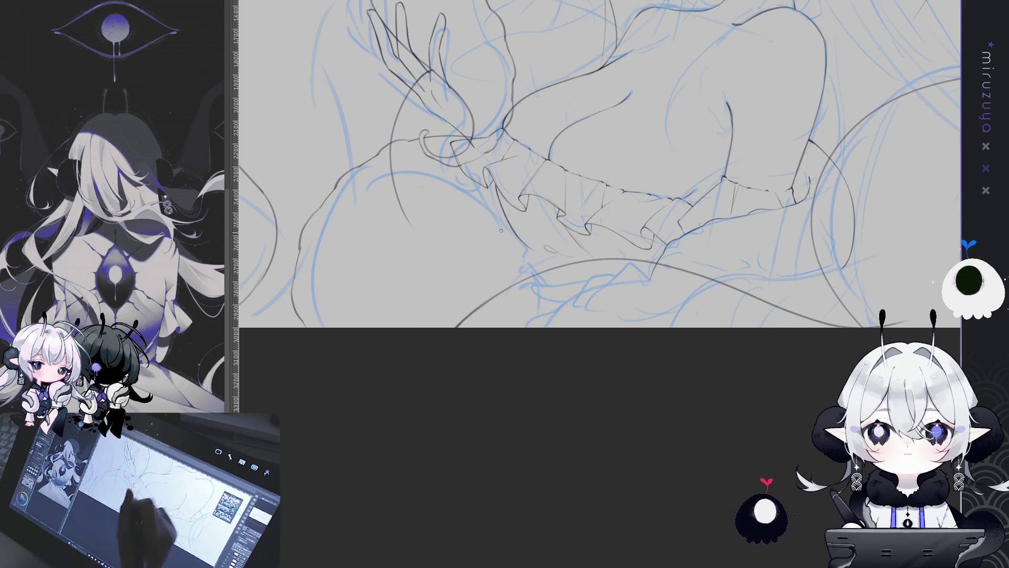
{"action": "mouse_move", "coordinate": [491, 302]}
{"action": "left_mouse_down"}
{"action": "mouse_move", "coordinate": [507, 267]}
{"action": "mouse_move", "coordinate": [580, 259]}
{"action": "left_mouse_up"}
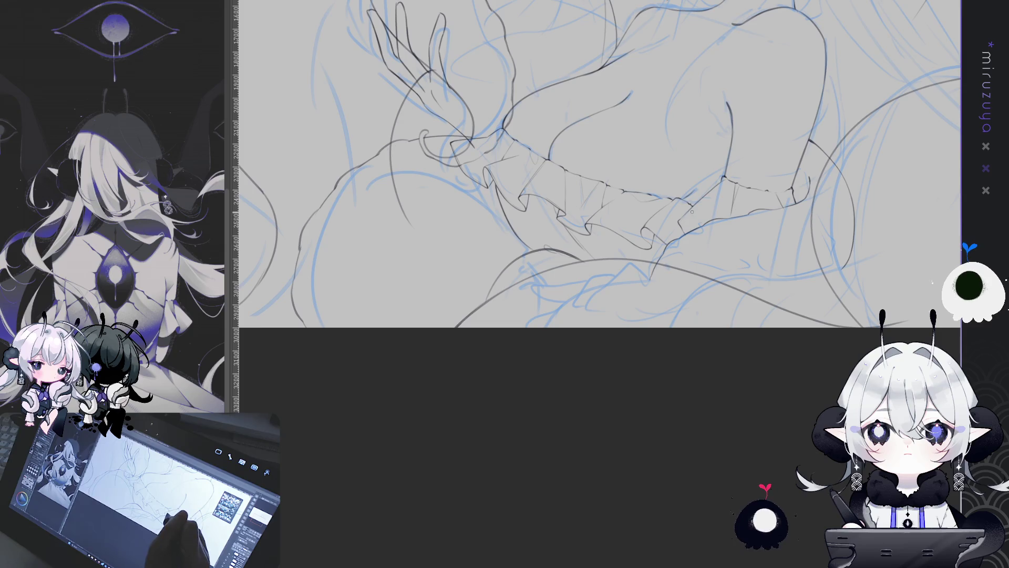
{"action": "key", "text": "ctrl+z"}
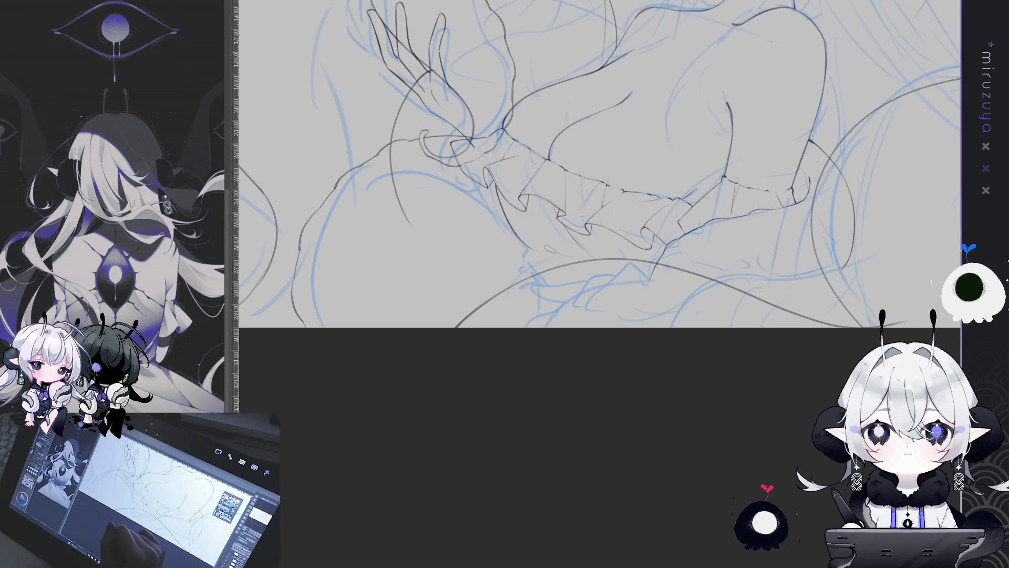
Zoom in slightly on the ruffled cuff area
{"action": "mouse_move", "coordinate": [748, 237]}
{"action": "left_mouse_down"}
{"action": "mouse_move", "coordinate": [759, 316]}
{"action": "mouse_move", "coordinate": [738, 243]}
{"action": "left_mouse_up"}
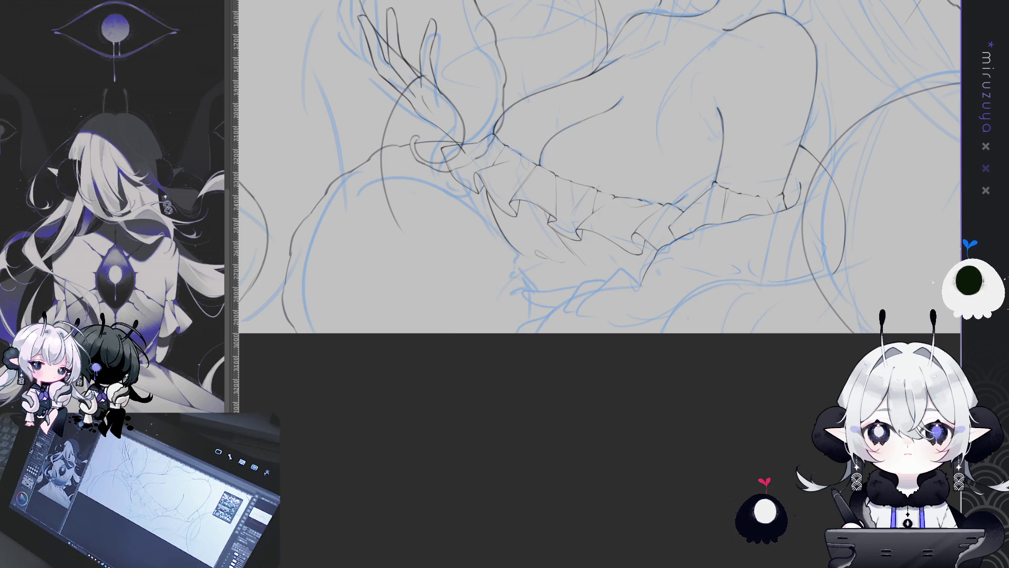
Toggle undo and redo to compare the shoulder arc and earlier hair, face and body lineart
{"action": "mouse_move", "coordinate": [755, 360]}
{"action": "left_mouse_down"}
{"action": "mouse_move", "coordinate": [763, 455]}
{"action": "mouse_move", "coordinate": [805, 510]}
{"action": "left_mouse_up"}
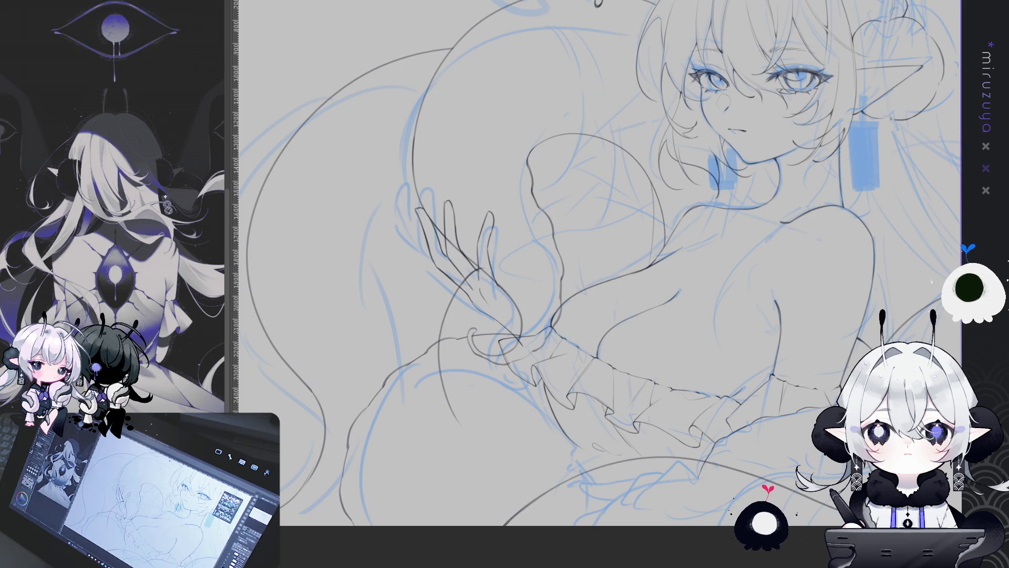
{"action": "key", "text": "ctrl+z"}
{"action": "key", "text": "ctrl+y"}
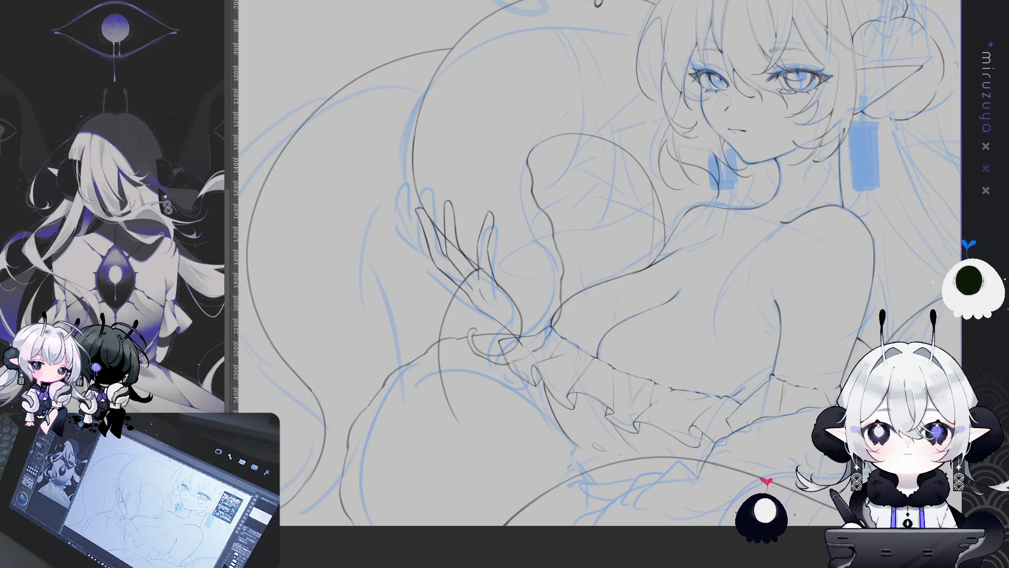
{"action": "key", "text": "ctrl+z"}
{"action": "key", "text": "ctrl+y"}
{"action": "key", "text": "ctrl+z"}
{"action": "key", "text": "ctrl+y"}
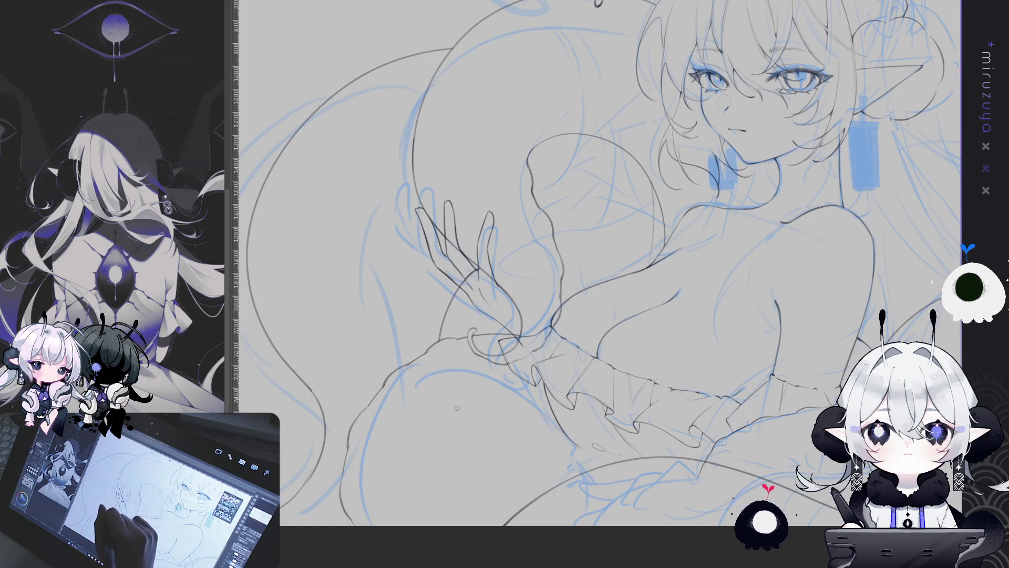
Compare versions of the hand and arm strokes by toggling undo and redo
{"action": "left_click_drag", "start_coordinate": [956, 295], "coordinate": [756, 199]}
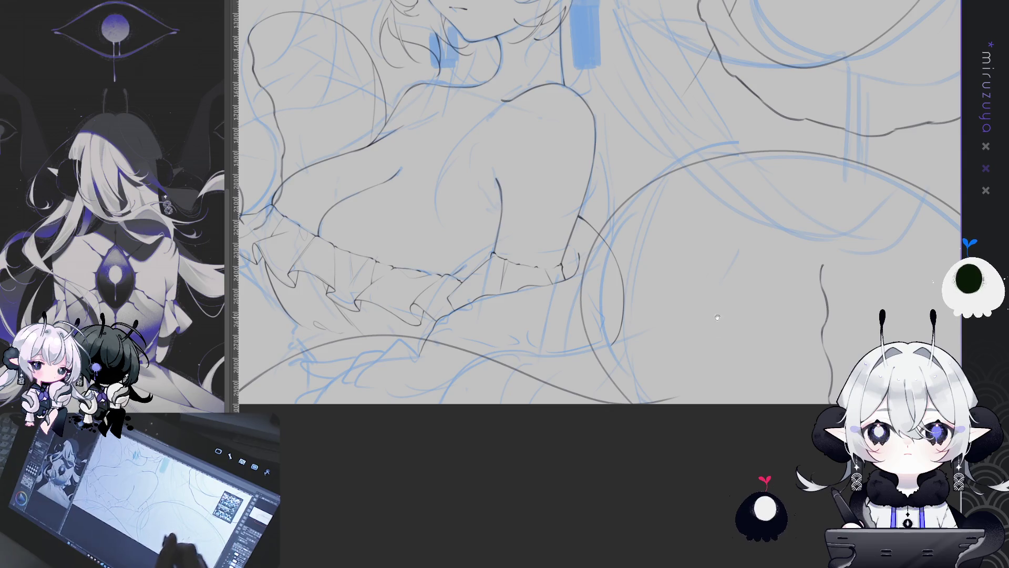
{"action": "left_click_drag", "start_coordinate": [461, 307], "coordinate": [602, 286]}
{"action": "key", "text": "ctrl+z"}
{"action": "key", "text": "ctrl+y"}
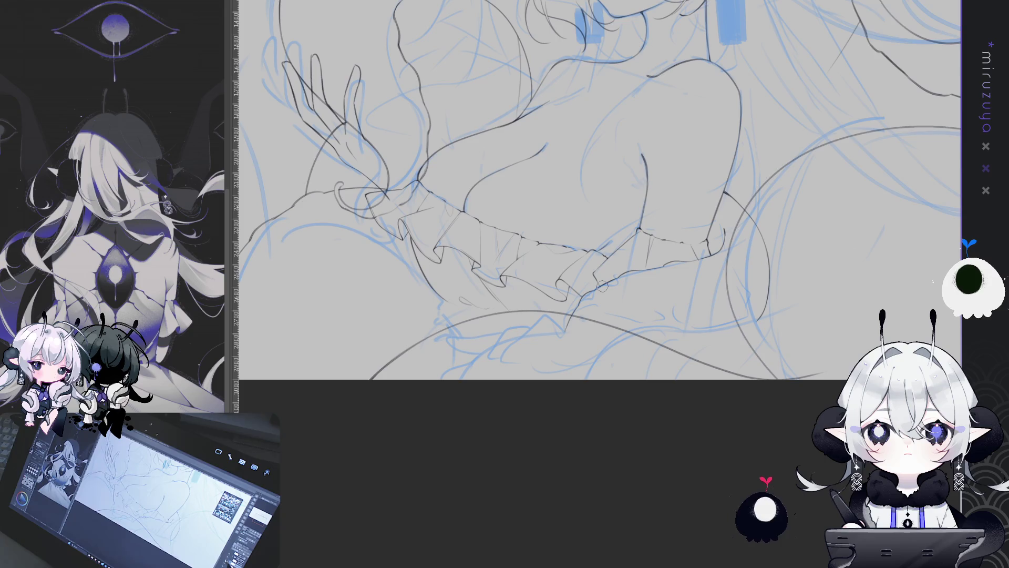
{"action": "key", "text": "ctrl+z"}
{"action": "key", "text": "ctrl+y"}
{"action": "key", "text": "ctrl+z"}
{"action": "key", "text": "ctrl+y"}
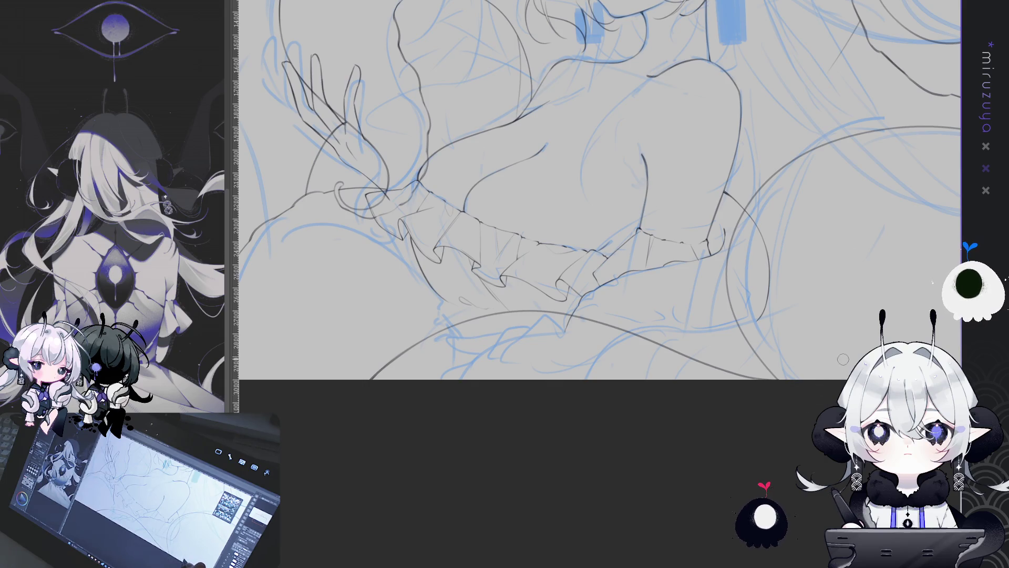
Remove the long bottom arc and redraw it beneath the ruffles, keeping the new version
{"action": "scroll", "coordinate": [599, 189], "scroll_direction": "down", "scroll_amount": 3}
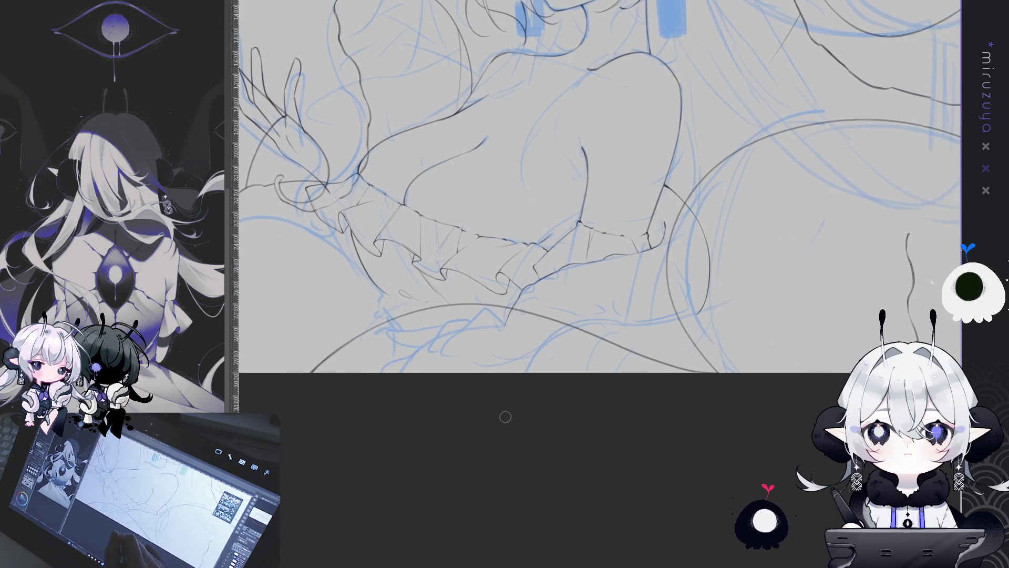
{"action": "key", "text": "ctrl+z"}
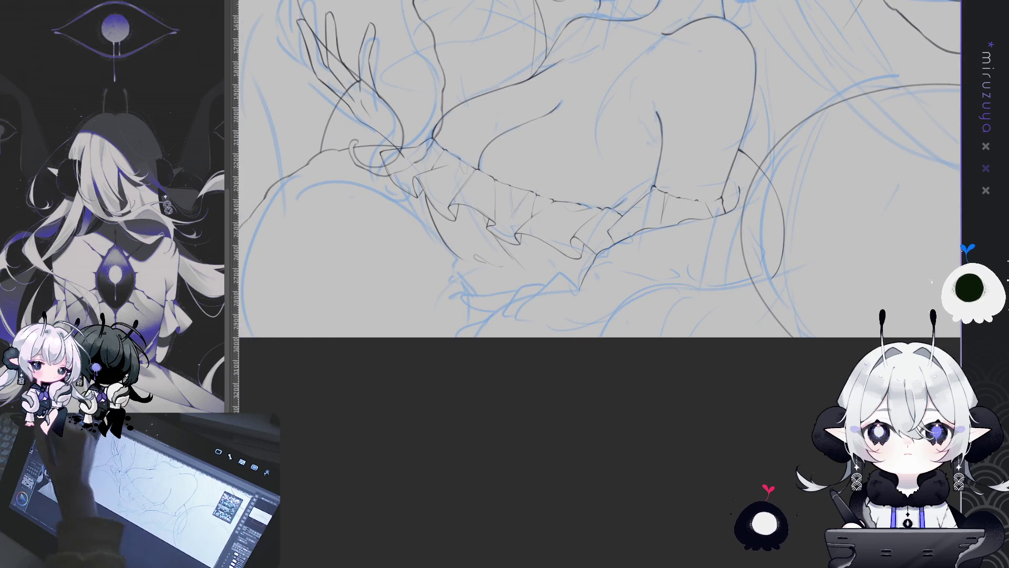
{"action": "mouse_move", "coordinate": [486, 335]}
{"action": "left_mouse_down"}
{"action": "mouse_move", "coordinate": [736, 265]}
{"action": "mouse_move", "coordinate": [794, 314]}
{"action": "left_mouse_up"}
{"action": "key", "text": "ctrl+z"}
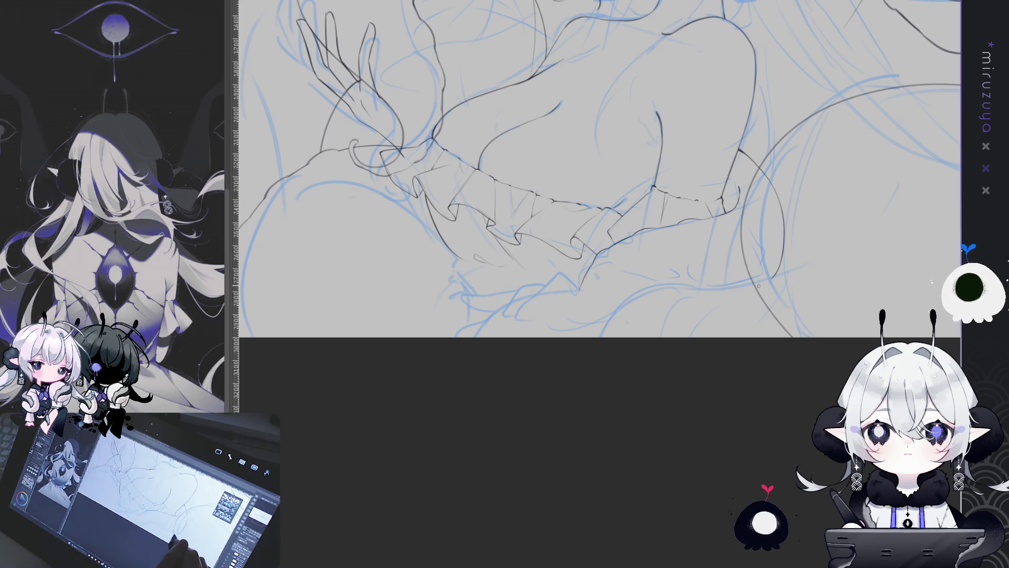
{"action": "key", "text": "ctrl+y"}
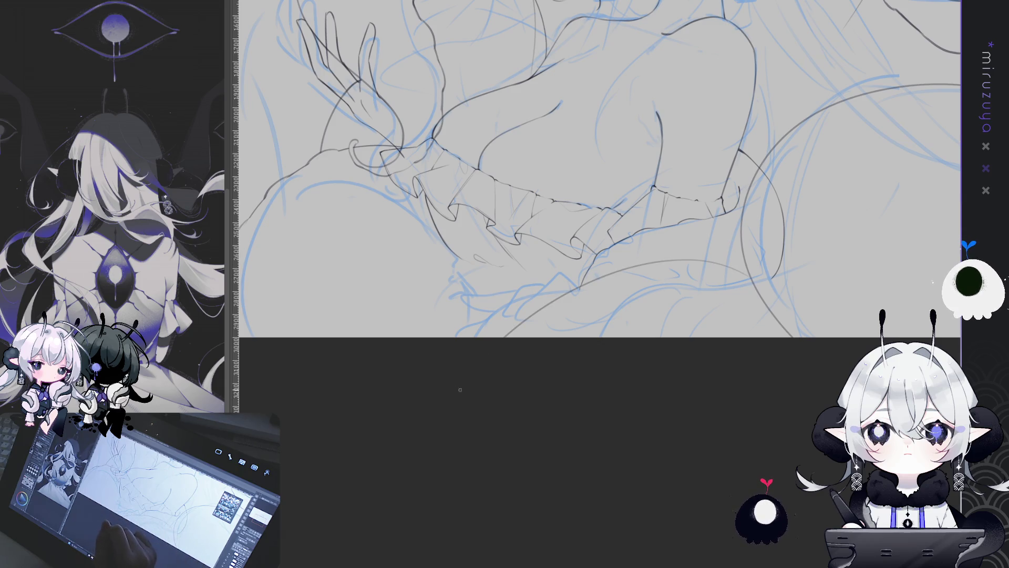
{"action": "left_click_drag", "start_coordinate": [578, 462], "coordinate": [715, 263]}
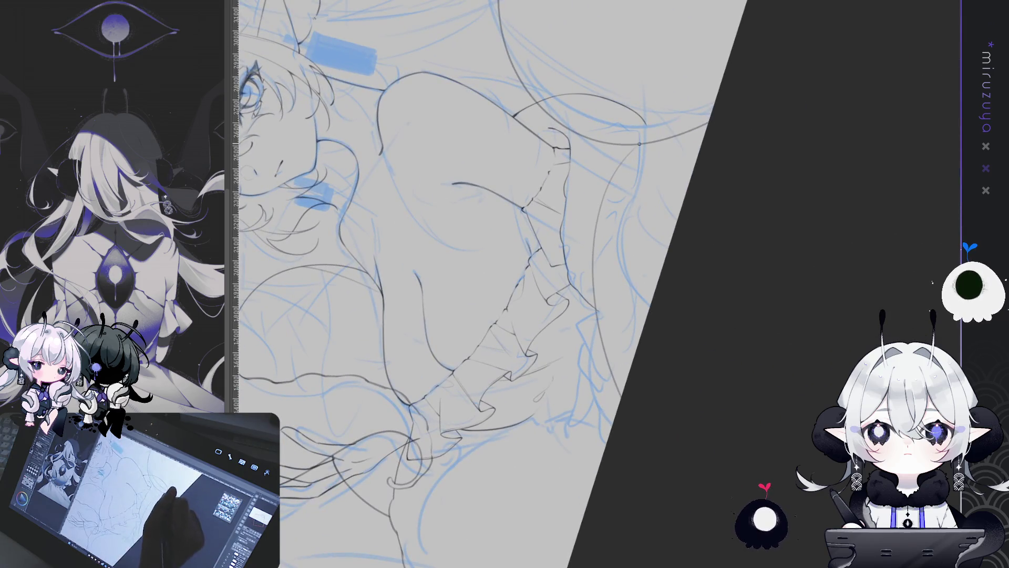
Zoom onto the tentacle curl and draw a short curve on it
{"action": "mouse_move", "coordinate": [618, 170]}
{"action": "left_mouse_down"}
{"action": "mouse_move", "coordinate": [769, 338]}
{"action": "mouse_move", "coordinate": [633, 458]}
{"action": "mouse_move", "coordinate": [685, 468]}
{"action": "left_mouse_up"}
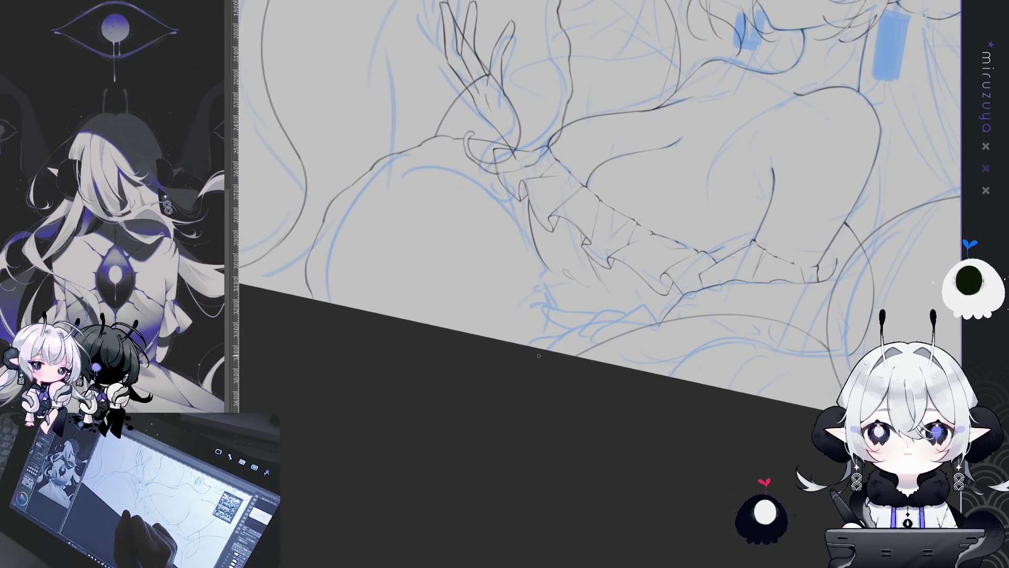
{"action": "mouse_move", "coordinate": [395, 315]}
{"action": "left_mouse_down"}
{"action": "mouse_move", "coordinate": [411, 270]}
{"action": "mouse_move", "coordinate": [518, 293]}
{"action": "mouse_move", "coordinate": [496, 312]}
{"action": "mouse_move", "coordinate": [510, 293]}
{"action": "mouse_move", "coordinate": [454, 308]}
{"action": "left_mouse_up"}
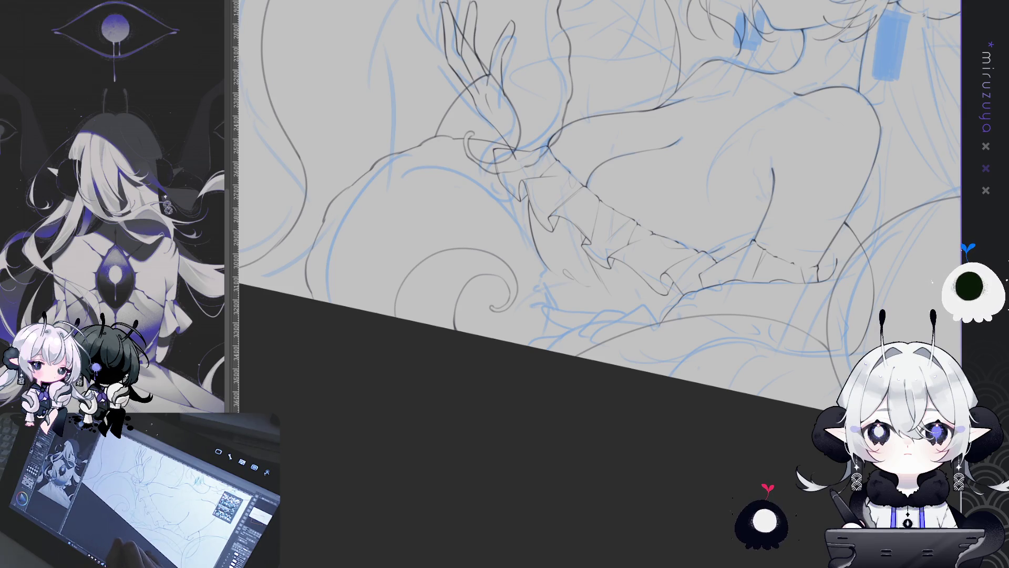
{"action": "mouse_move", "coordinate": [533, 450]}
{"action": "left_mouse_down"}
{"action": "mouse_move", "coordinate": [593, 338]}
{"action": "mouse_move", "coordinate": [690, 303]}
{"action": "mouse_move", "coordinate": [624, 458]}
{"action": "left_mouse_up"}
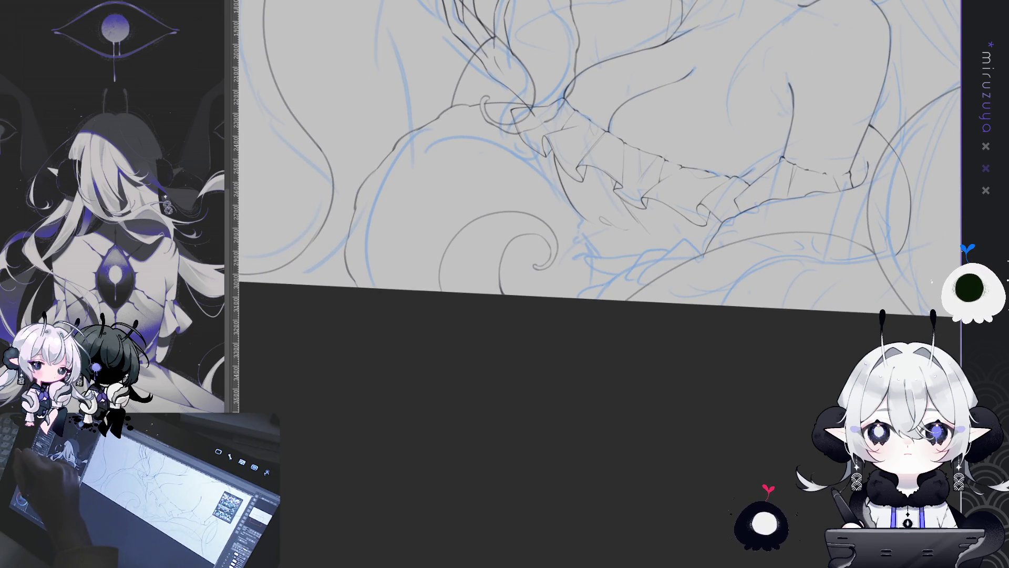
Rotate and level the view around the curl, then fit the whole drawing back in the window
{"action": "left_click_drag", "start_coordinate": [428, 399], "coordinate": [633, 466]}
{"action": "left_click_drag", "start_coordinate": [626, 429], "coordinate": [646, 377]}
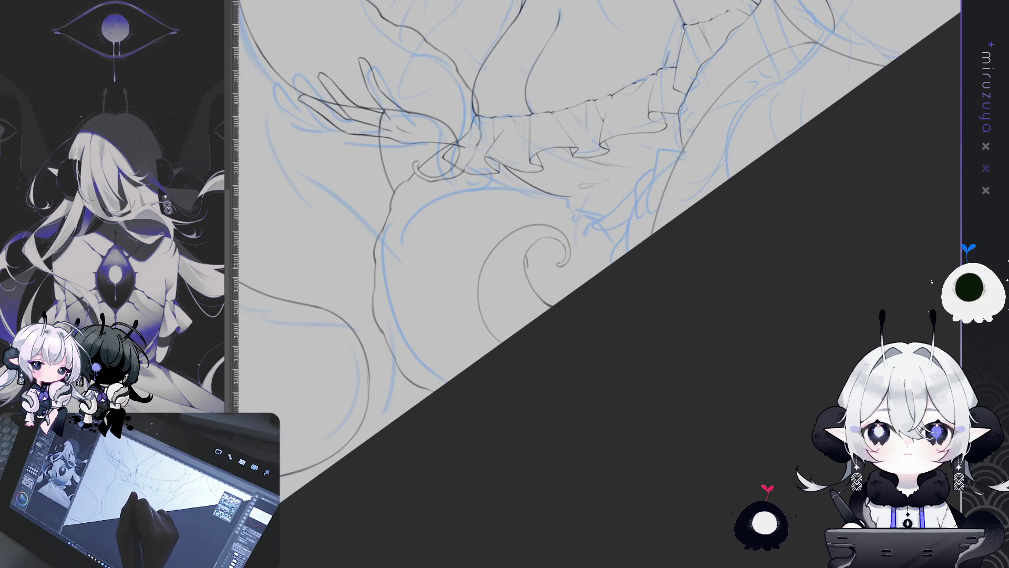
{"action": "left_click_drag", "start_coordinate": [526, 269], "coordinate": [542, 243]}
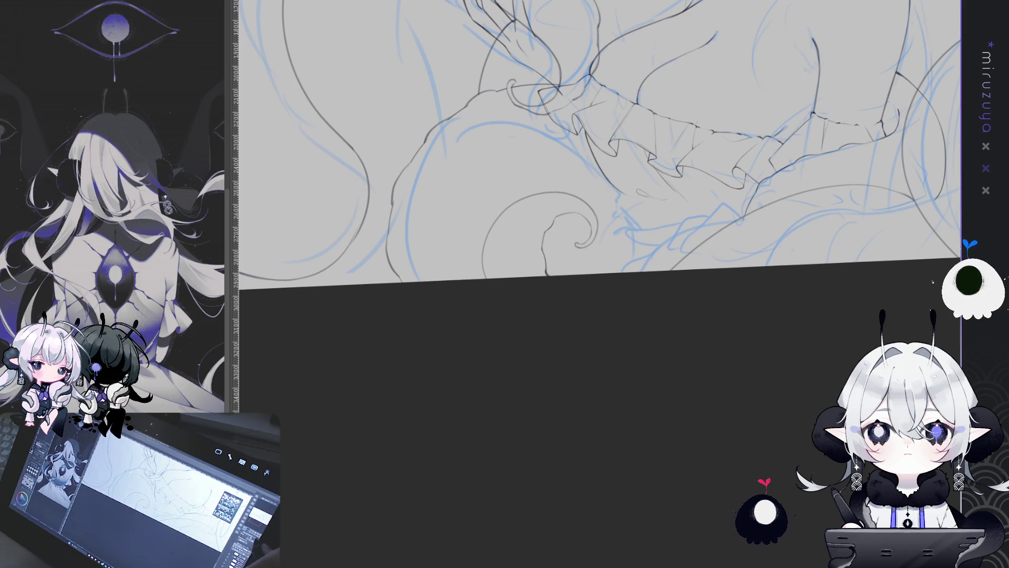
{"action": "key", "text": "ctrl+0"}
{"action": "mouse_move", "coordinate": [578, 263]}
{"action": "left_mouse_down"}
{"action": "mouse_move", "coordinate": [523, 212]}
{"action": "mouse_move", "coordinate": [488, 143]}
{"action": "left_mouse_up"}
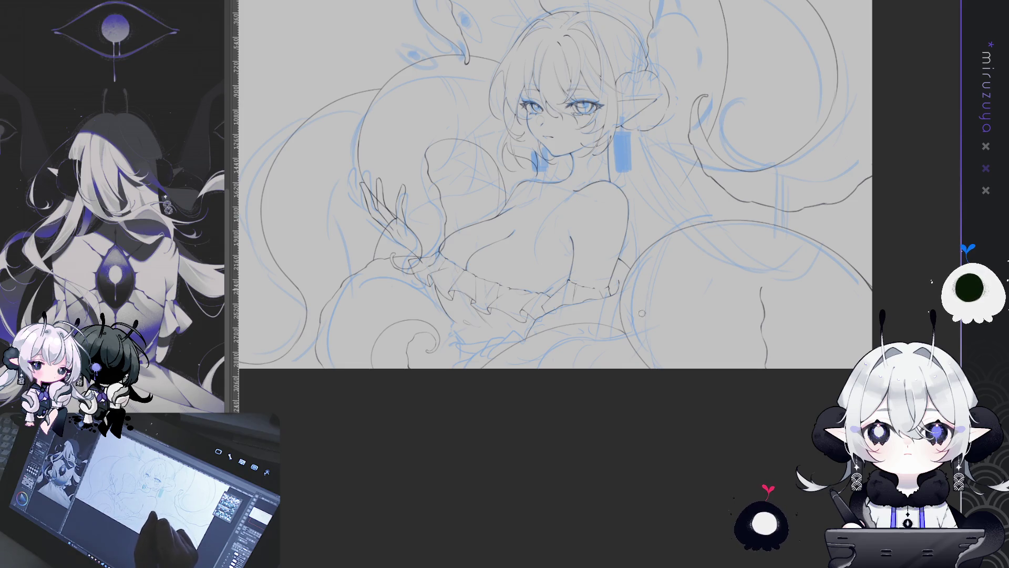
Zoom in on the torso and raised hand and mirror the view horizontally
{"action": "scroll", "coordinate": [855, 272], "scroll_direction": "up", "scroll_amount": 3}
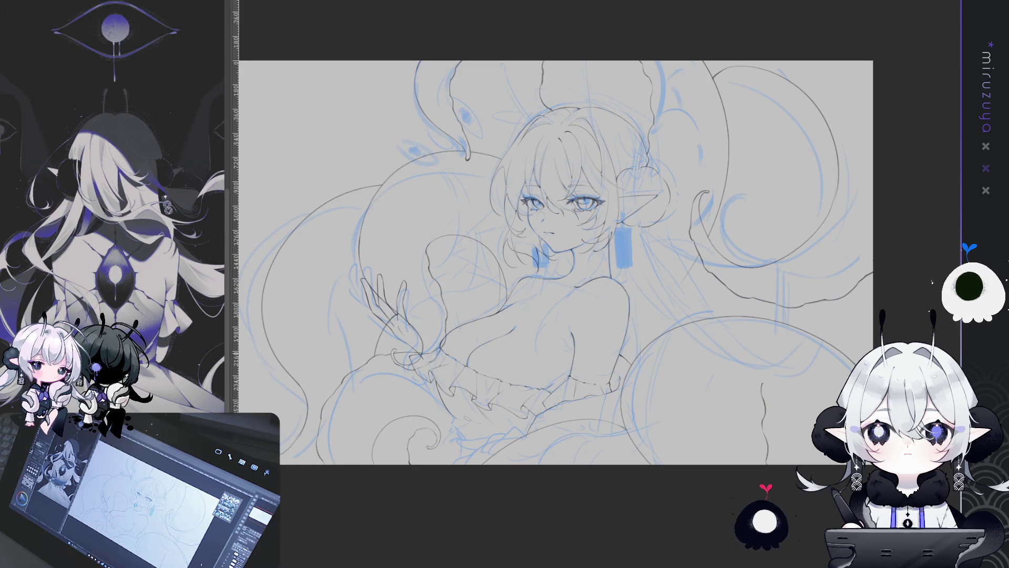
{"action": "scroll", "coordinate": [923, 227], "scroll_direction": "up", "scroll_amount": 3}
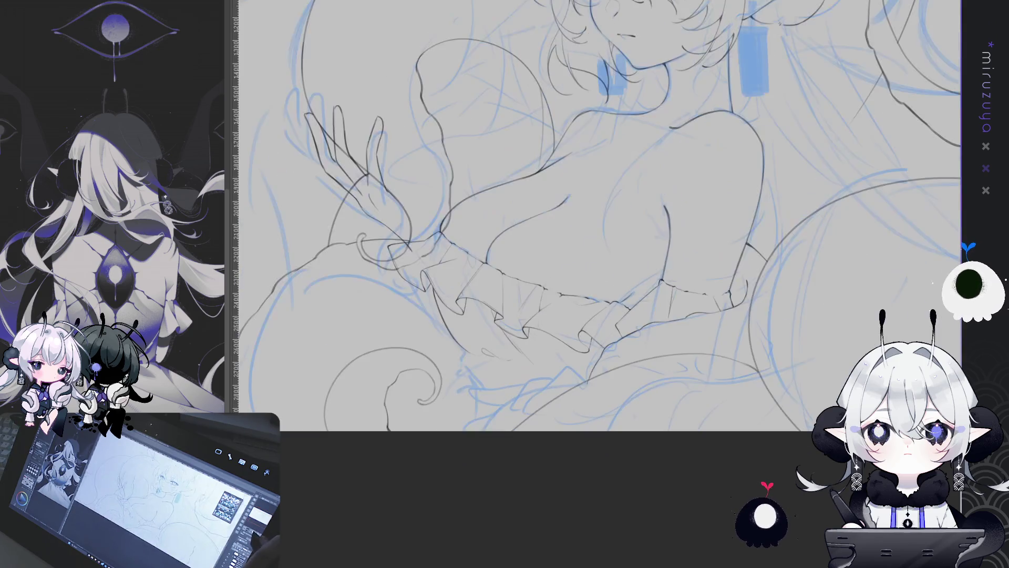
{"action": "left_click_drag", "start_coordinate": [923, 227], "coordinate": [970, 178]}
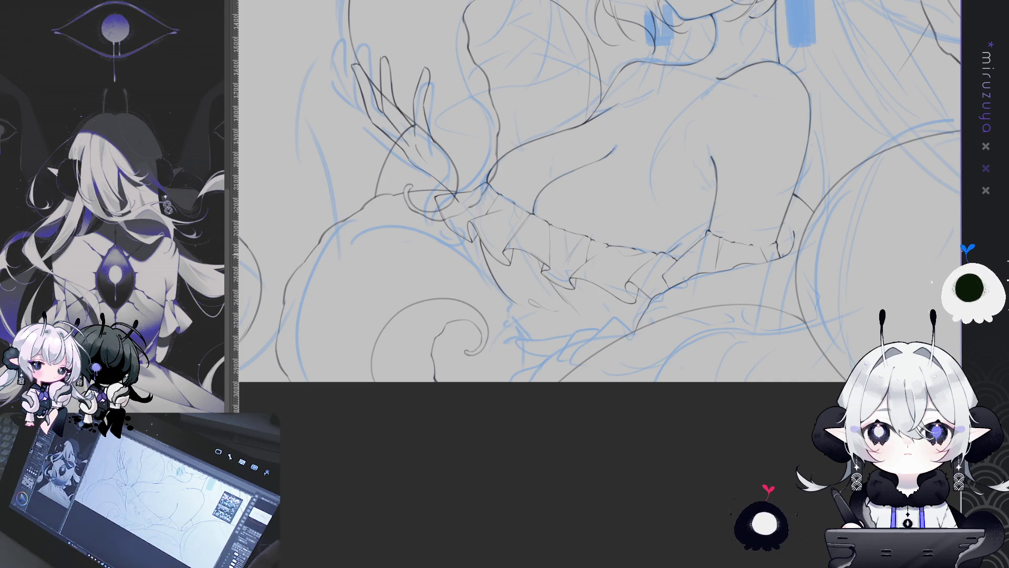
{"action": "key", "text": "h"}
{"action": "left_click_drag", "start_coordinate": [703, 295], "coordinate": [619, 308]}
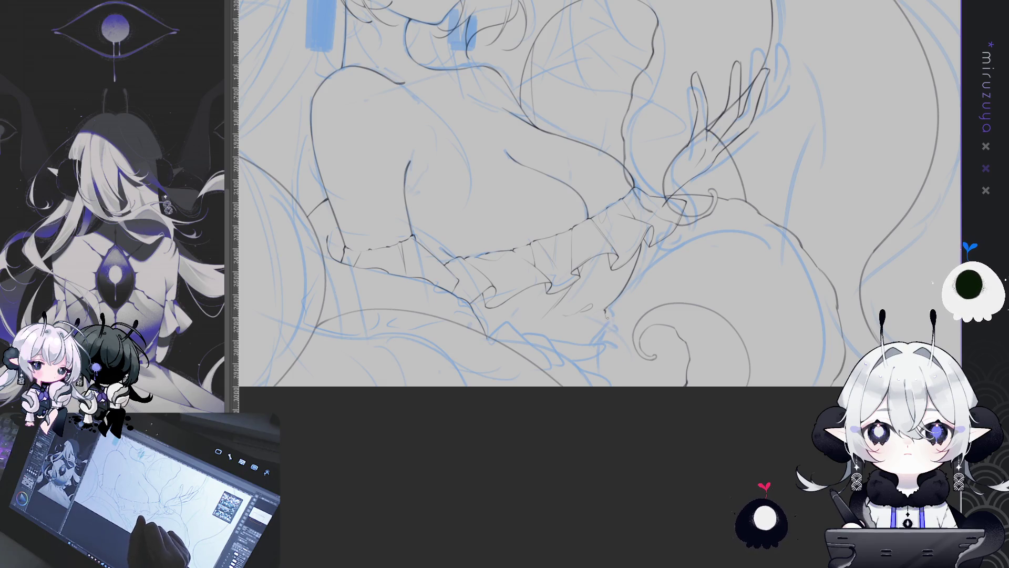
Add short strokes beside the tentacle tip, below the waist frill and across the waistband, unflipping the view
{"action": "left_click_drag", "start_coordinate": [605, 311], "coordinate": [649, 385]}
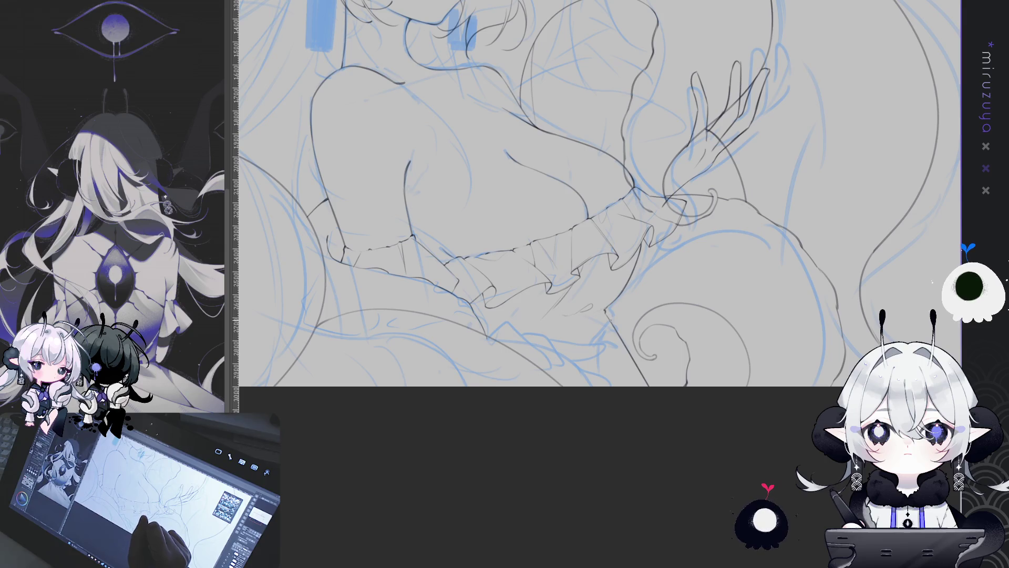
{"action": "key", "text": "h"}
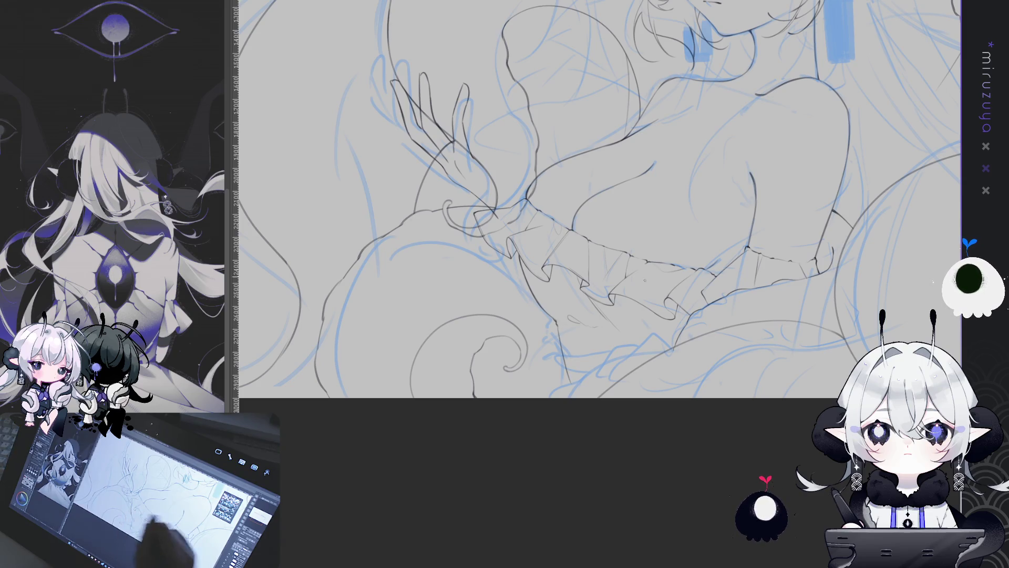
{"action": "left_click_drag", "start_coordinate": [558, 342], "coordinate": [569, 379]}
{"action": "key", "text": "ctrl+z"}
{"action": "left_click_drag", "start_coordinate": [558, 330], "coordinate": [569, 379]}
{"action": "key", "text": "ctrl+z"}
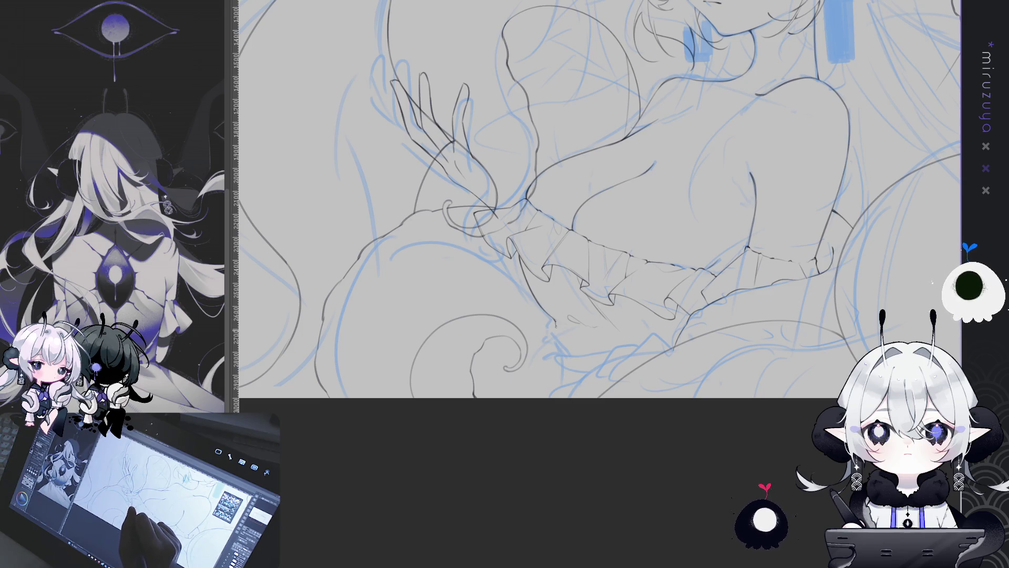
{"action": "left_click_drag", "start_coordinate": [561, 349], "coordinate": [577, 397]}
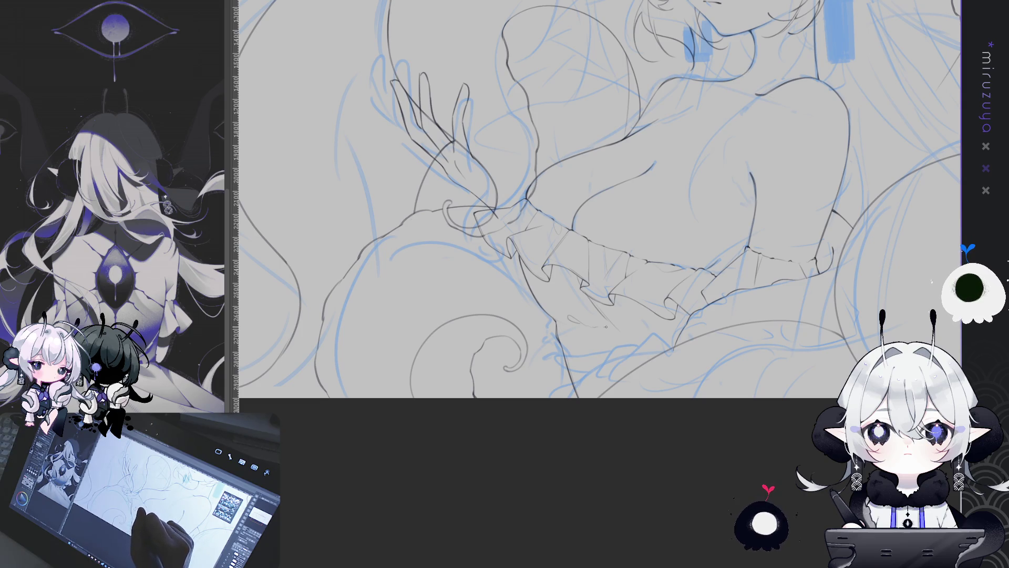
{"action": "left_click_drag", "start_coordinate": [586, 325], "coordinate": [618, 330]}
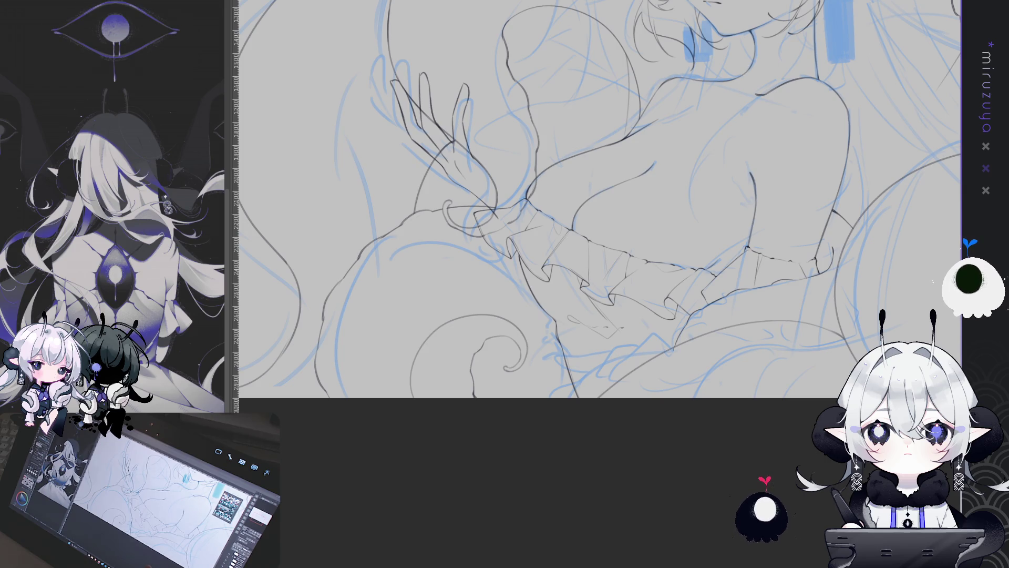
Hide the hand's dark pencil lines and the blue under-sketch, keeping a faint blue hand guide
{"action": "scroll", "coordinate": [599, 252], "scroll_direction": "up", "scroll_amount": 5}
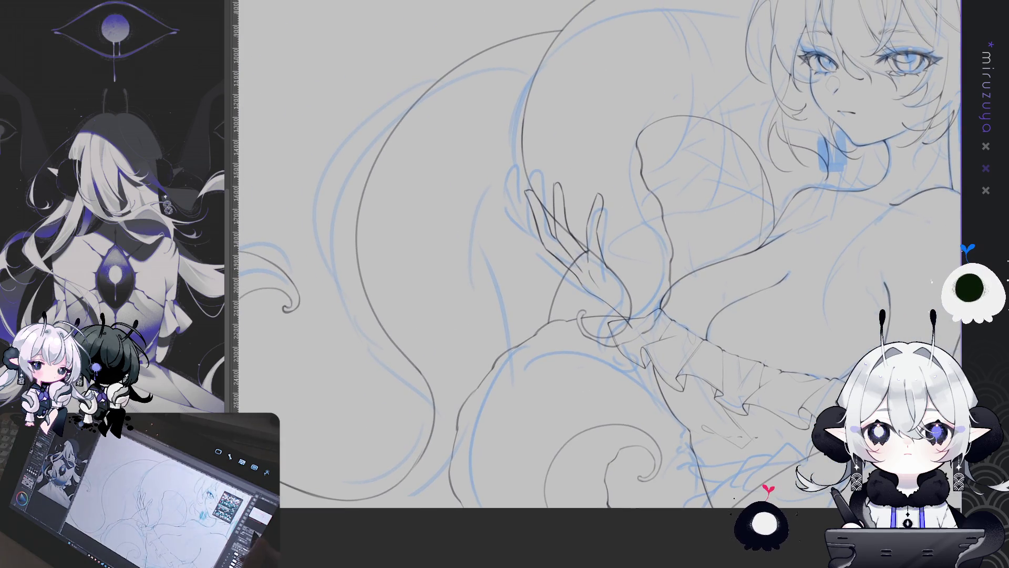
{"action": "scroll", "coordinate": [599, 283], "scroll_direction": "up", "scroll_amount": 3}
{"action": "key", "text": "ctrl+z"}
{"action": "key", "text": "ctrl+y"}
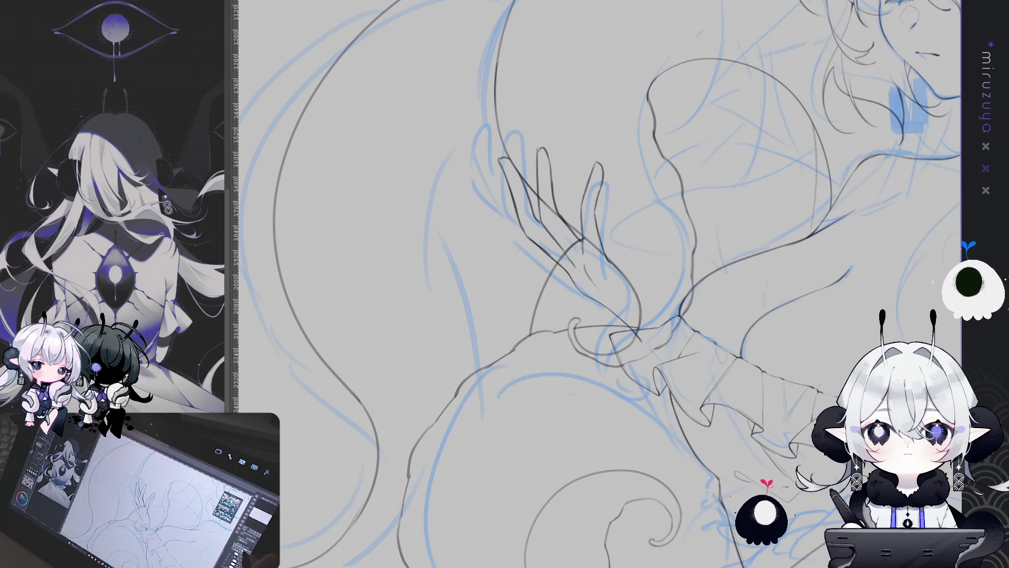
{"action": "key", "text": "ctrl+z"}
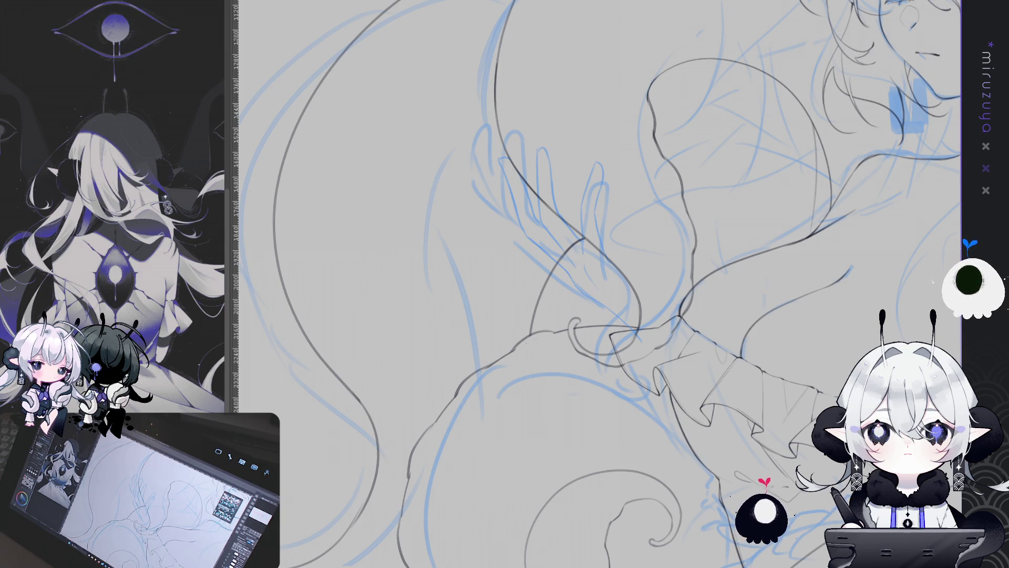
{"action": "key", "text": "ctrl+z"}
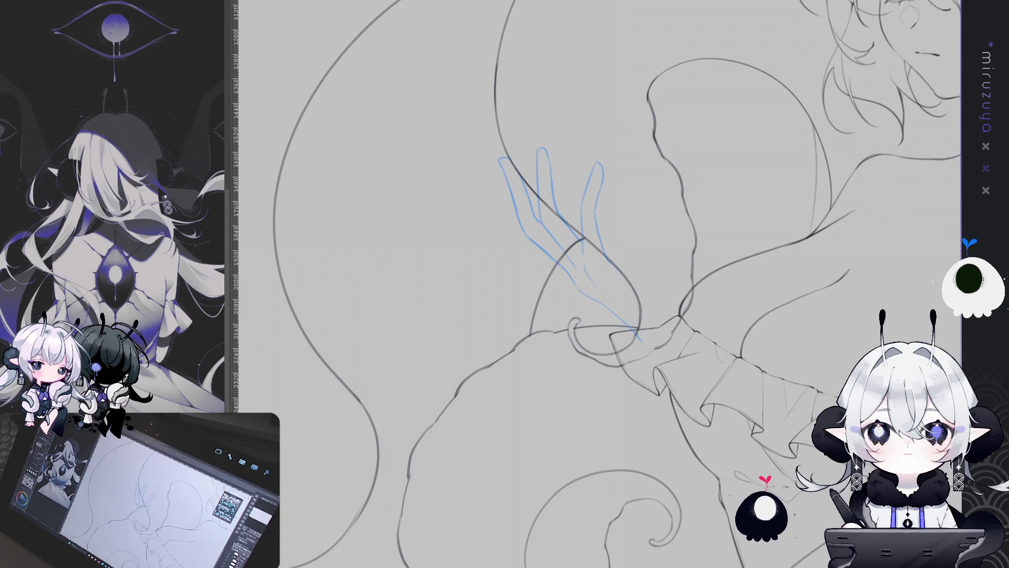
Rotate and enlarge the view around the raised hand so the frill lies level
{"action": "scroll", "coordinate": [599, 284], "scroll_direction": "up", "scroll_amount": 2}
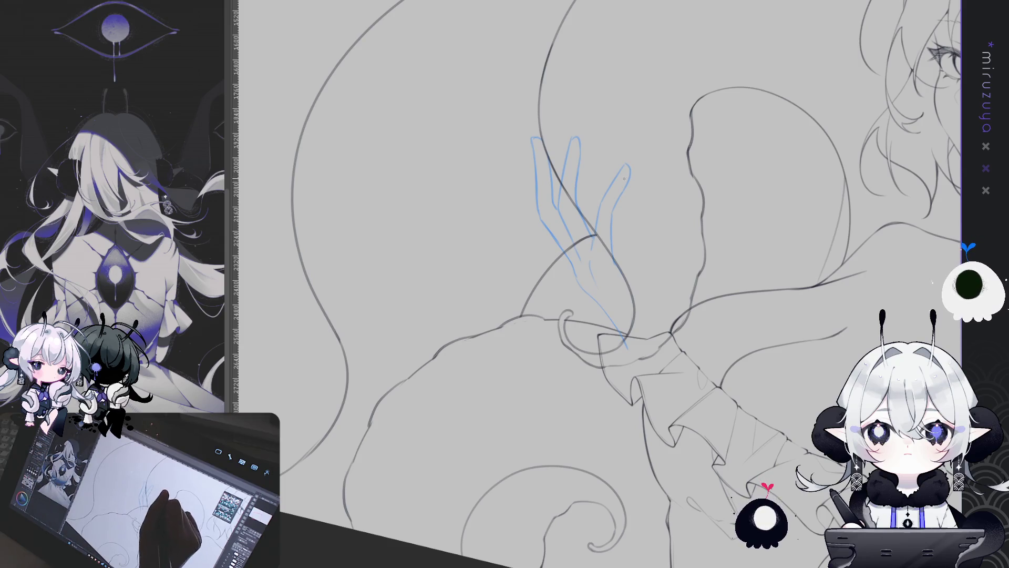
{"action": "left_click_drag", "start_coordinate": [619, 478], "coordinate": [665, 459]}
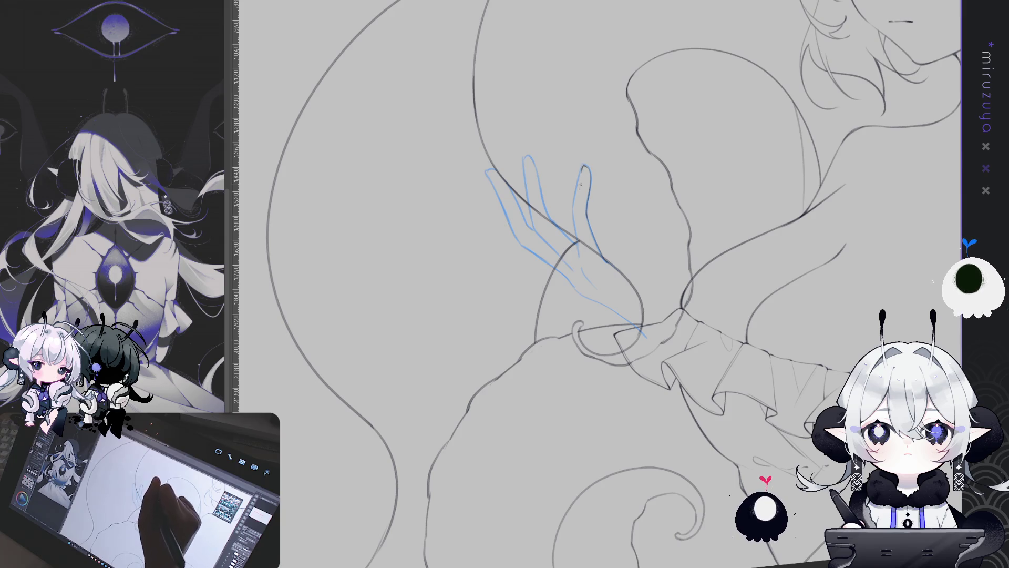
{"action": "key", "text": "minus"}
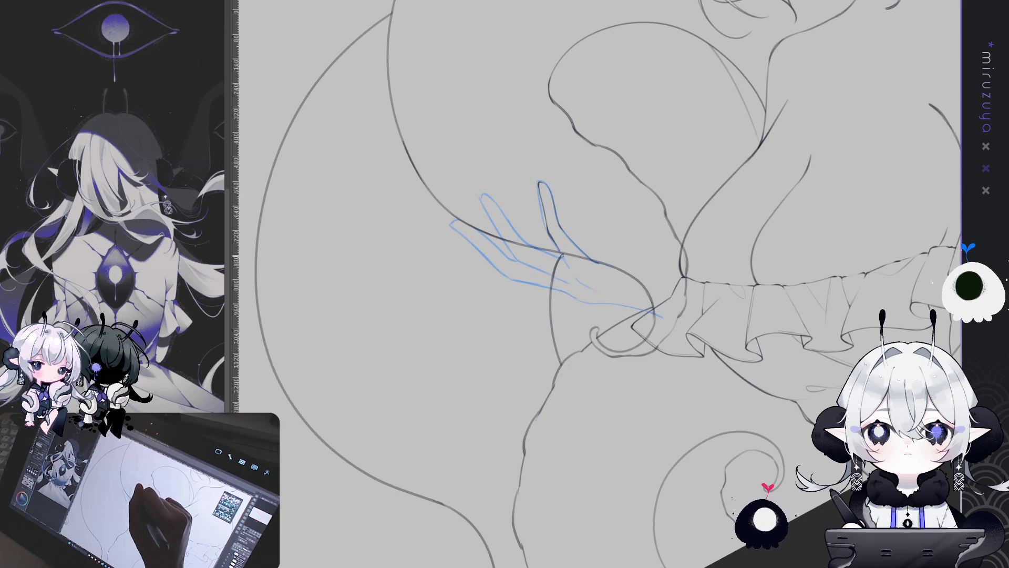
{"action": "mouse_move", "coordinate": [581, 282]}
{"action": "left_mouse_down"}
{"action": "mouse_move", "coordinate": [783, 367]}
{"action": "mouse_move", "coordinate": [789, 341]}
{"action": "left_mouse_up"}
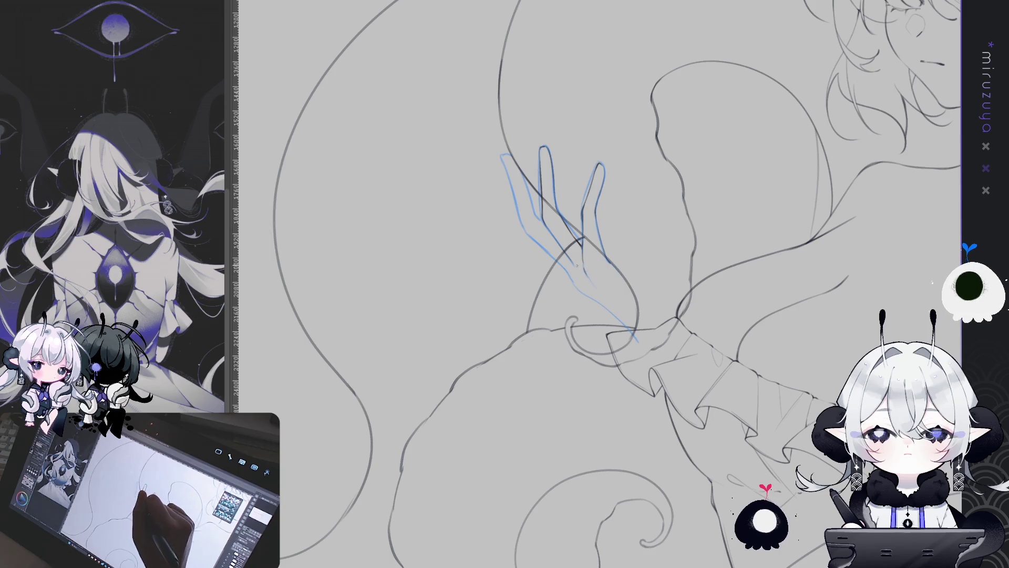
Rotate and tilt the view around the raised hand's fingers, then shift it to show the face
{"action": "left_click_drag", "start_coordinate": [574, 271], "coordinate": [599, 283]}
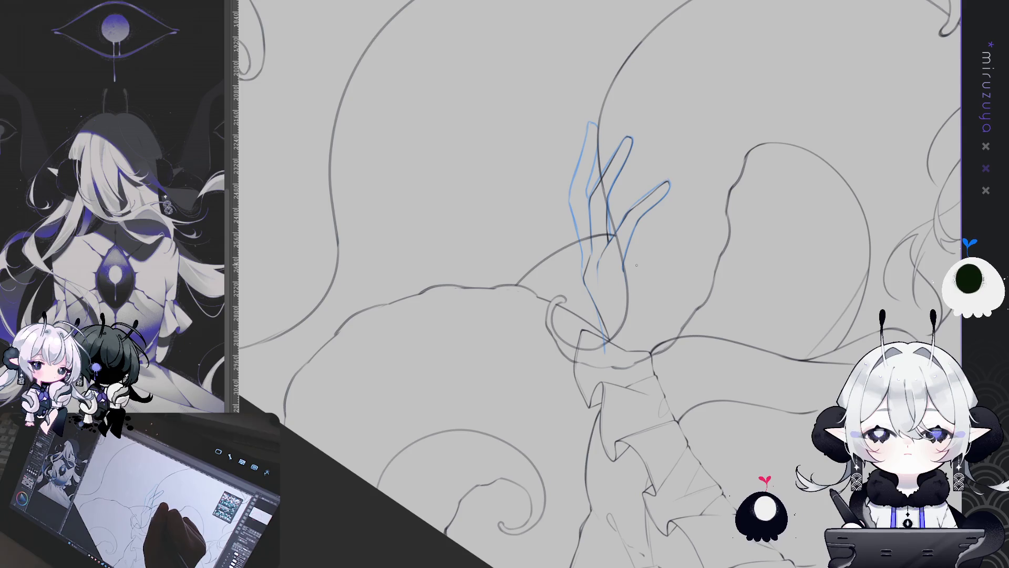
{"action": "left_click_drag", "start_coordinate": [591, 490], "coordinate": [788, 313]}
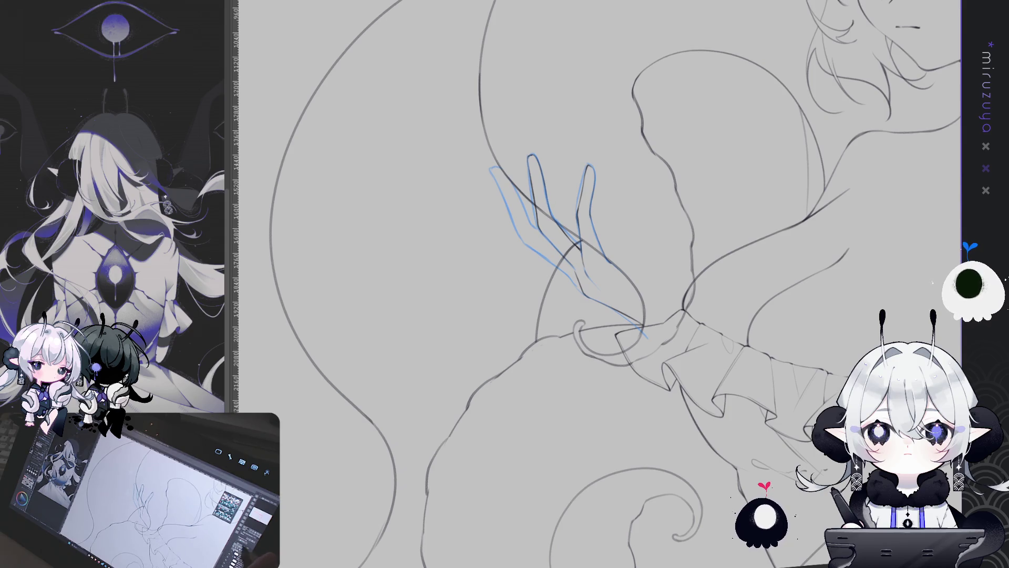
{"action": "scroll", "coordinate": [599, 283], "scroll_direction": "down", "scroll_amount": 1}
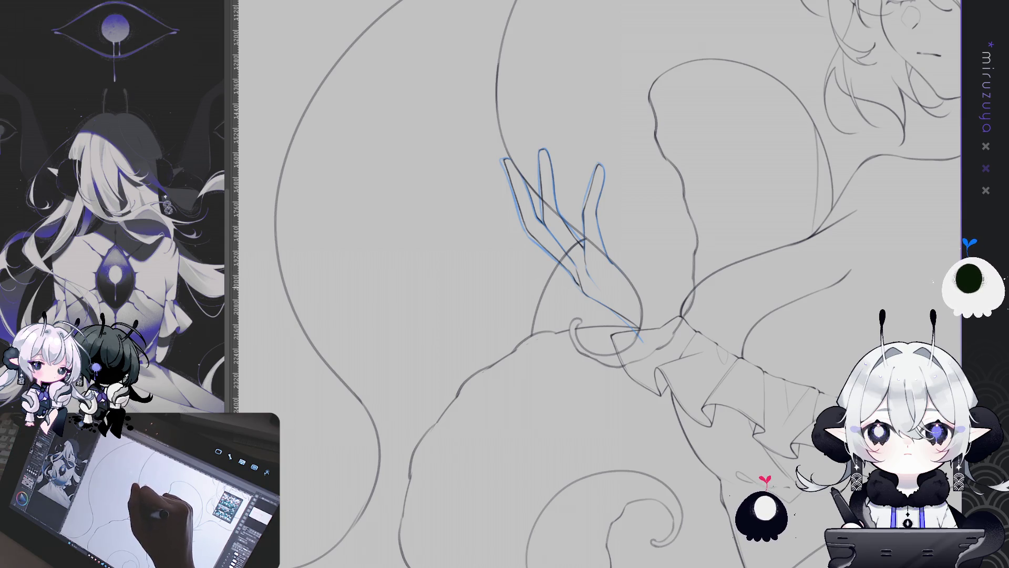
{"action": "mouse_move", "coordinate": [742, 122]}
{"action": "left_mouse_down"}
{"action": "mouse_move", "coordinate": [725, 157]}
{"action": "mouse_move", "coordinate": [746, 173]}
{"action": "mouse_move", "coordinate": [757, 168]}
{"action": "left_mouse_up"}
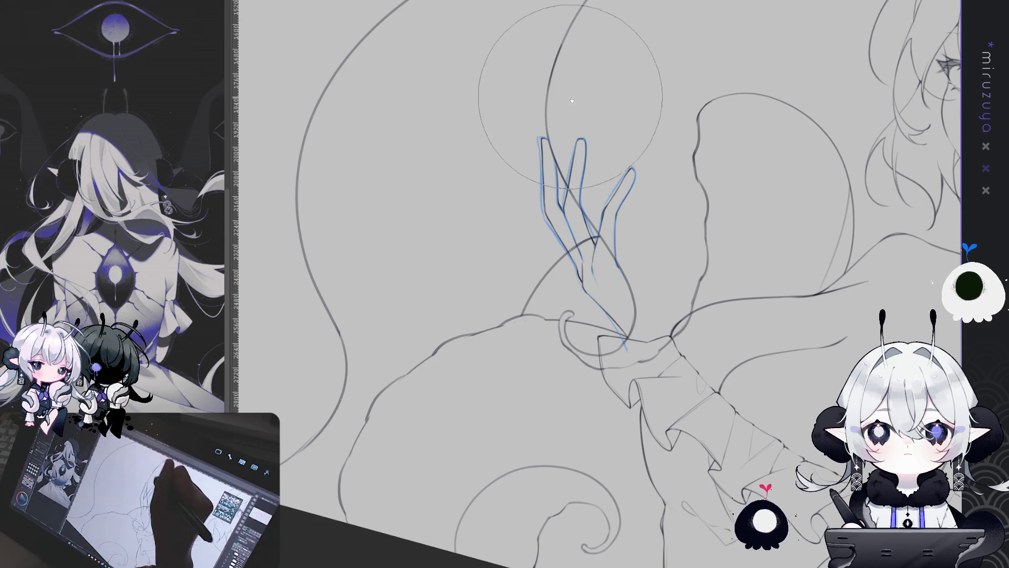
{"action": "left_click_drag", "start_coordinate": [570, 90], "coordinate": [479, 128]}
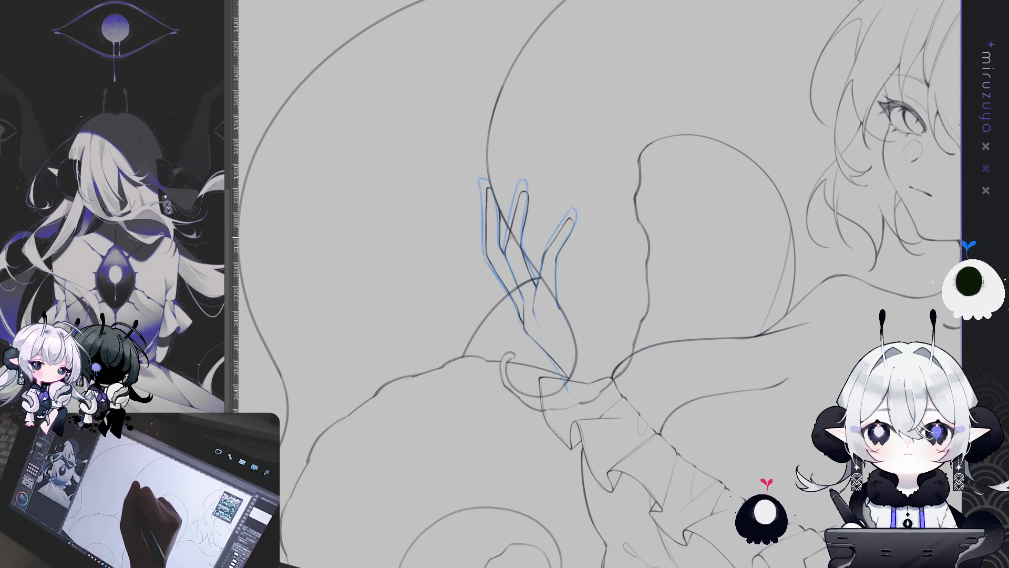
{"action": "left_click_drag", "start_coordinate": [684, 422], "coordinate": [629, 338]}
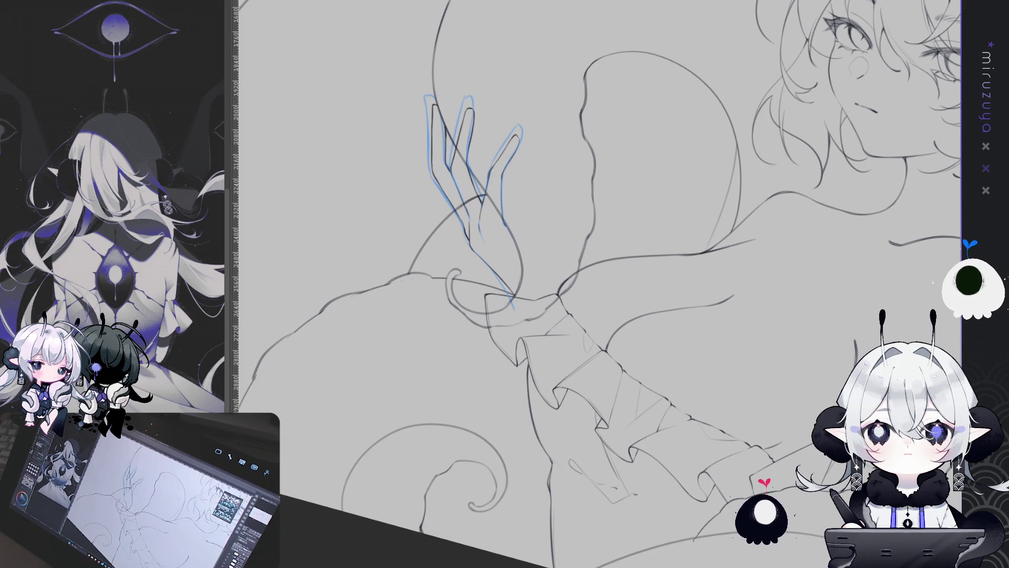
{"action": "scroll", "coordinate": [599, 283], "scroll_direction": "down", "scroll_amount": 5}
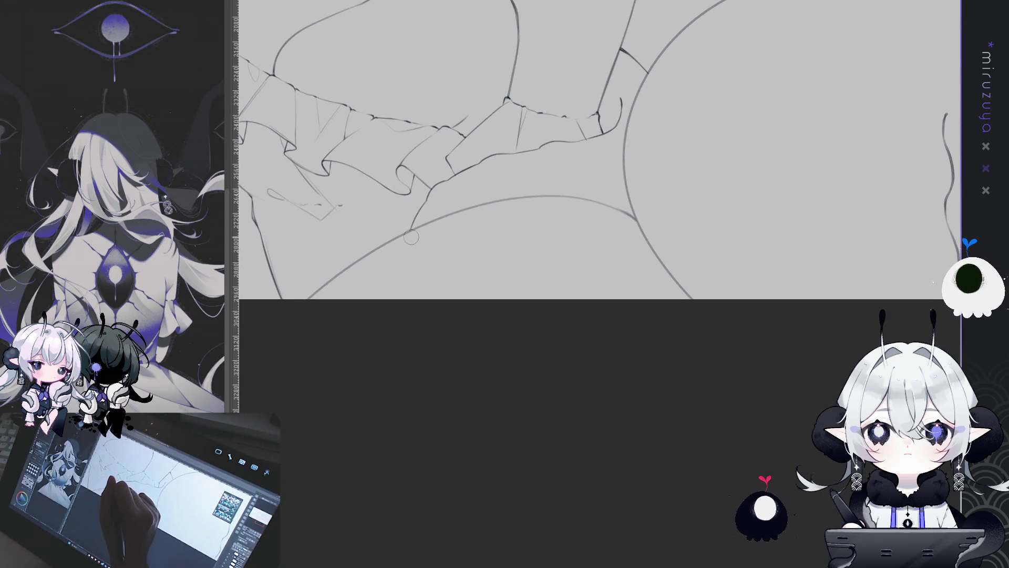
Zoom in close on the raised hand and the waist frills
{"action": "scroll", "coordinate": [675, 165], "scroll_direction": "up", "scroll_amount": 5}
{"action": "scroll", "coordinate": [578, 273], "scroll_direction": "down", "scroll_amount": 3}
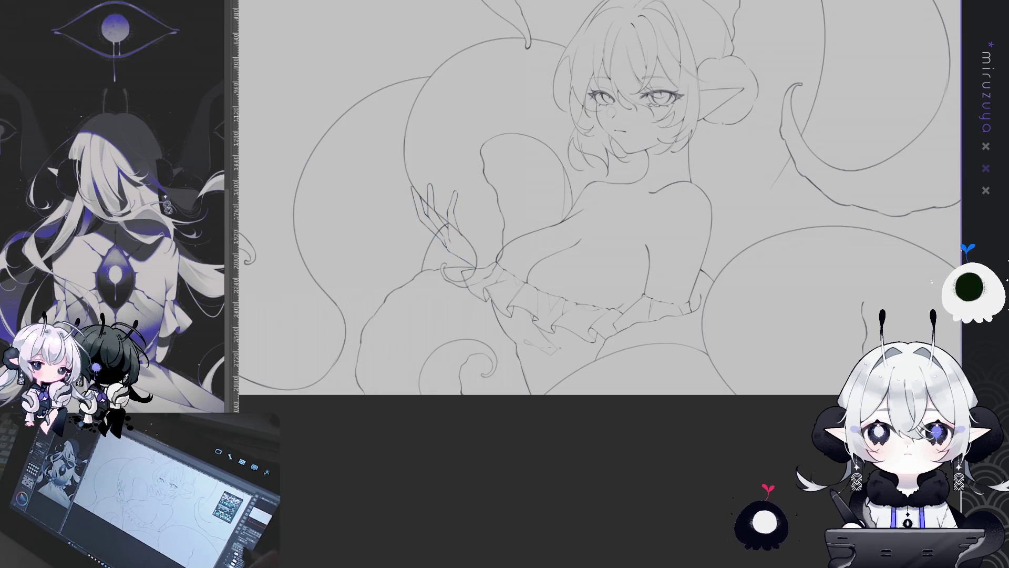
{"action": "scroll", "coordinate": [584, 300], "scroll_direction": "up", "scroll_amount": 2}
{"action": "scroll", "coordinate": [537, 311], "scroll_direction": "up", "scroll_amount": 2}
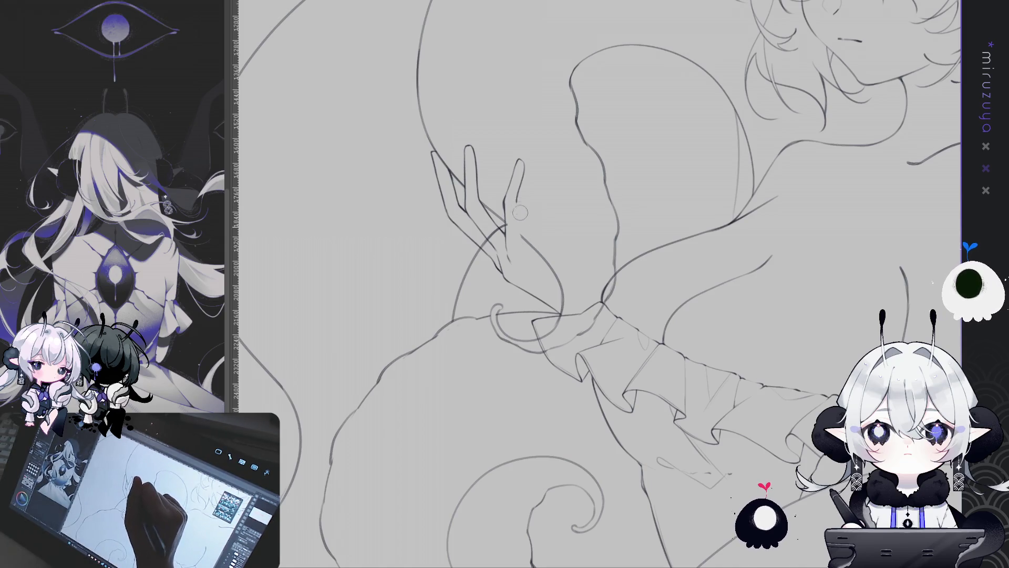
Draw a line from the finger into the palm, then zoom out to see the whole figure
{"action": "left_click_drag", "start_coordinate": [516, 205], "coordinate": [522, 241]}
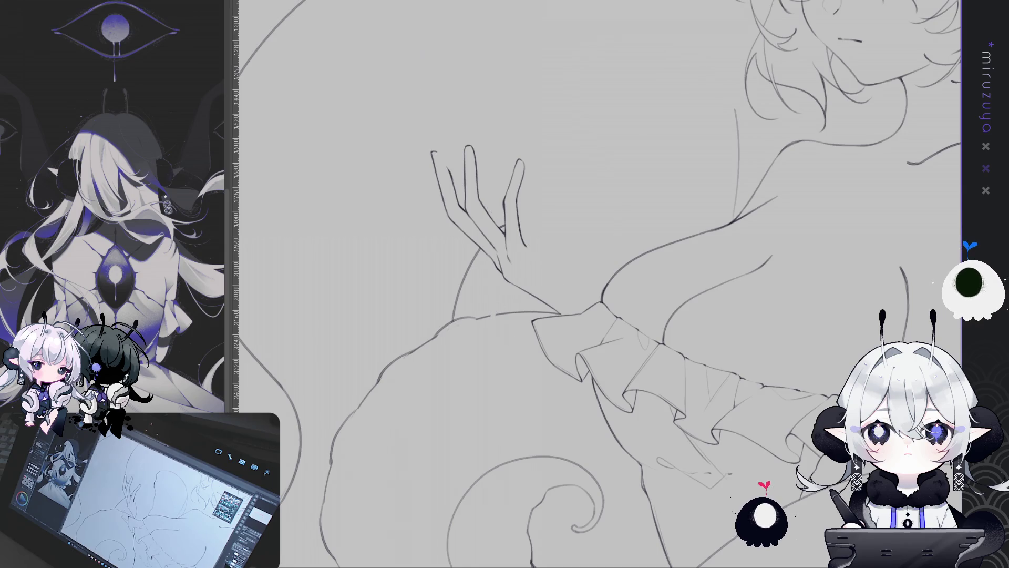
{"action": "scroll", "coordinate": [596, 284], "scroll_direction": "down", "scroll_amount": 2}
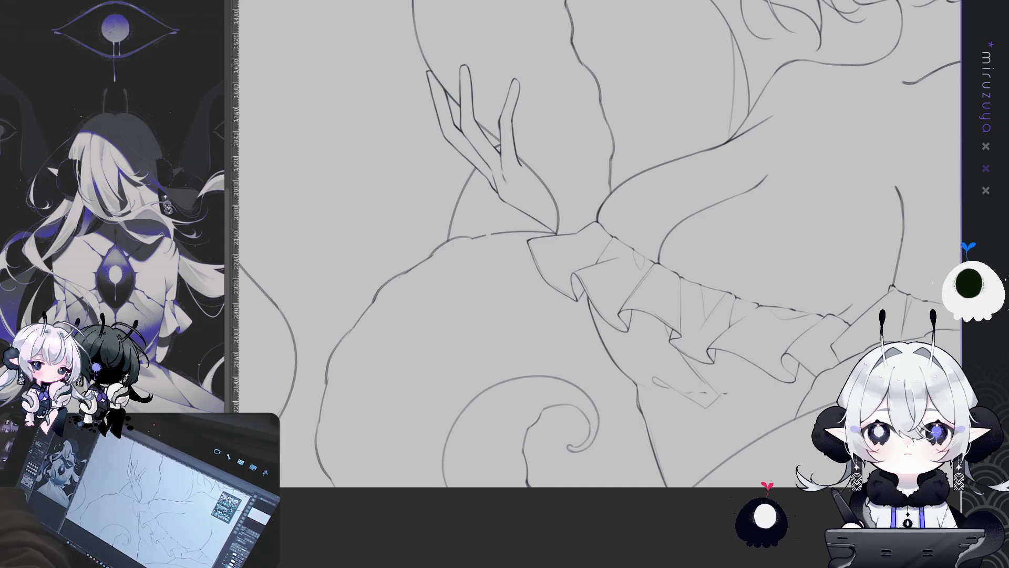
{"action": "key", "text": "ctrl+minus"}
{"action": "key", "text": "ctrl+minus"}
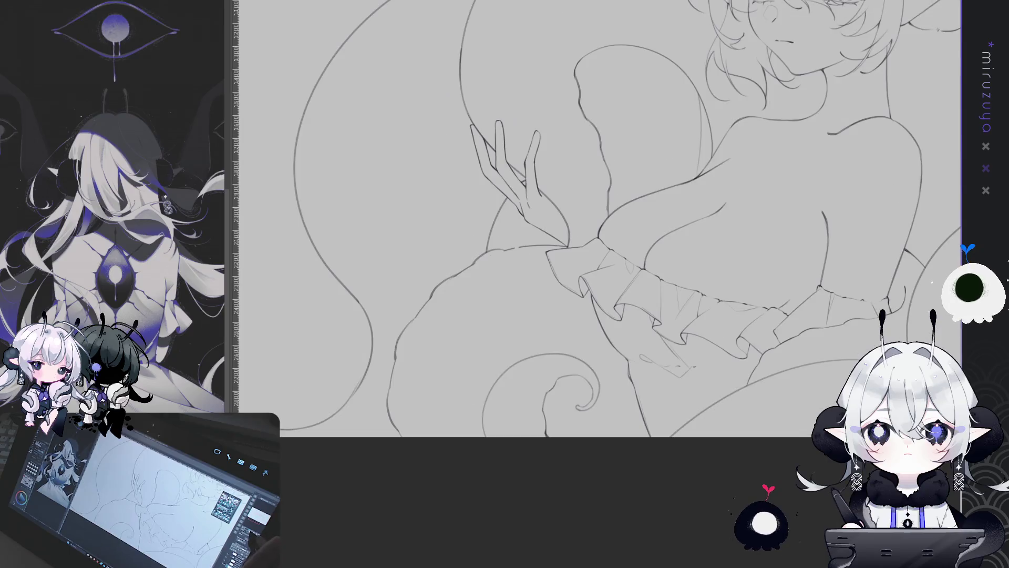
Fit the canvas to the window, mirror it horizontally, then zoom and tilt onto the hand and frills
{"action": "key", "text": "ctrl+0"}
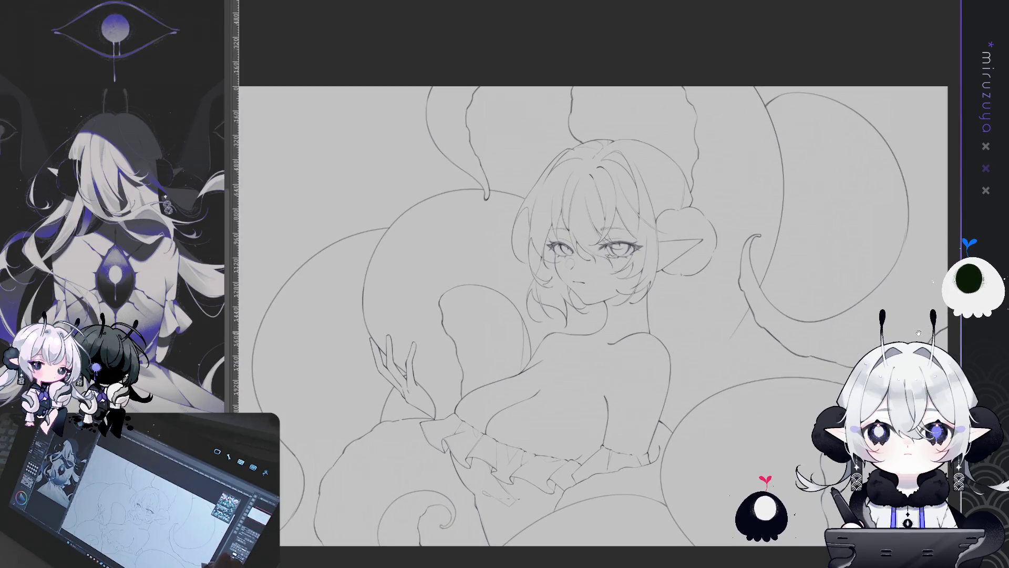
{"action": "scroll", "coordinate": [594, 316], "scroll_direction": "down", "scroll_amount": 2}
{"action": "scroll", "coordinate": [594, 263], "scroll_direction": "left", "scroll_amount": 2}
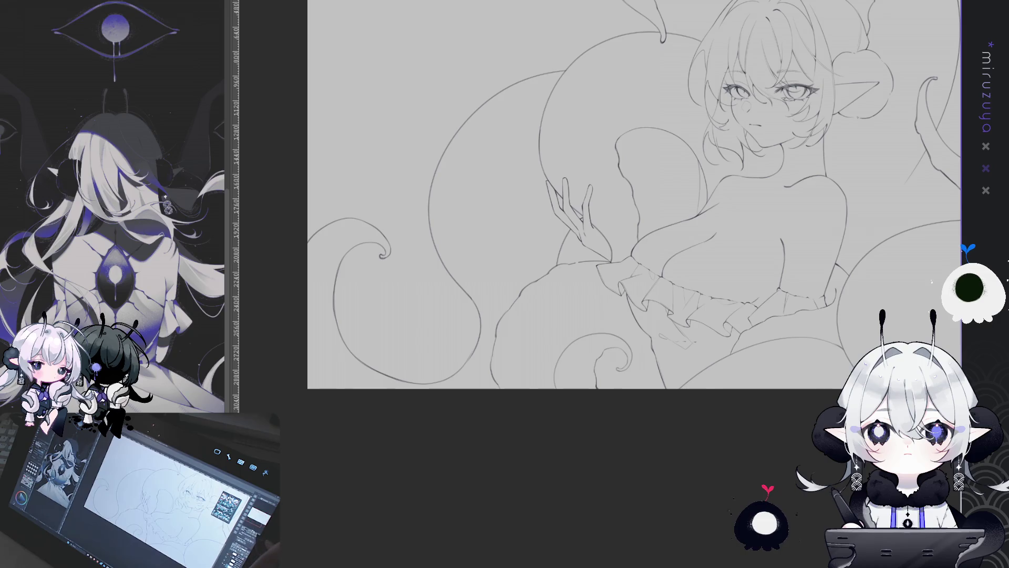
{"action": "key", "text": "h"}
{"action": "key", "text": "ctrl+plus"}
{"action": "key", "text": "ctrl+plus"}
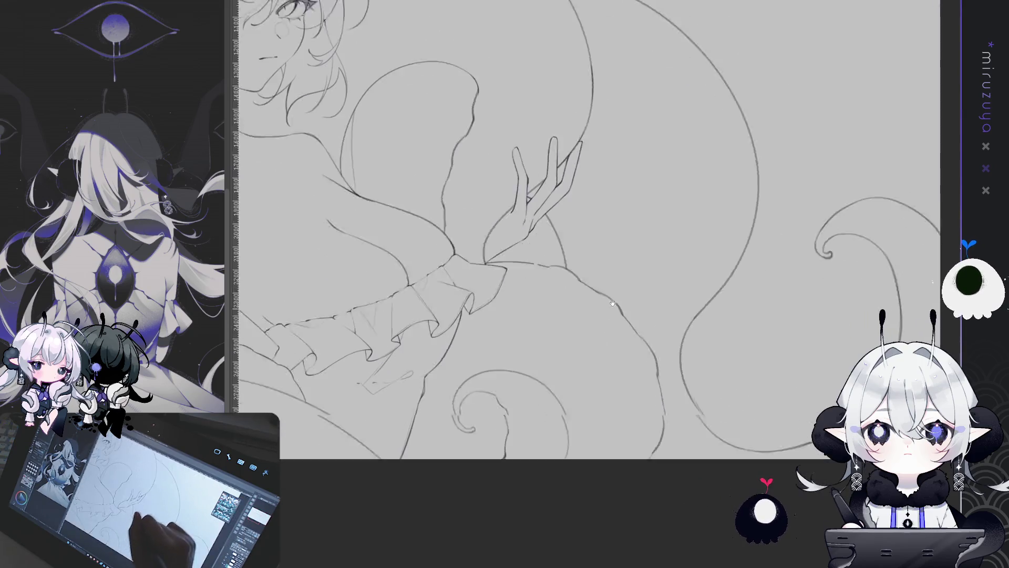
{"action": "scroll", "coordinate": [594, 210], "scroll_direction": "up", "scroll_amount": 1}
{"action": "scroll", "coordinate": [594, 210], "scroll_direction": "right", "scroll_amount": 1}
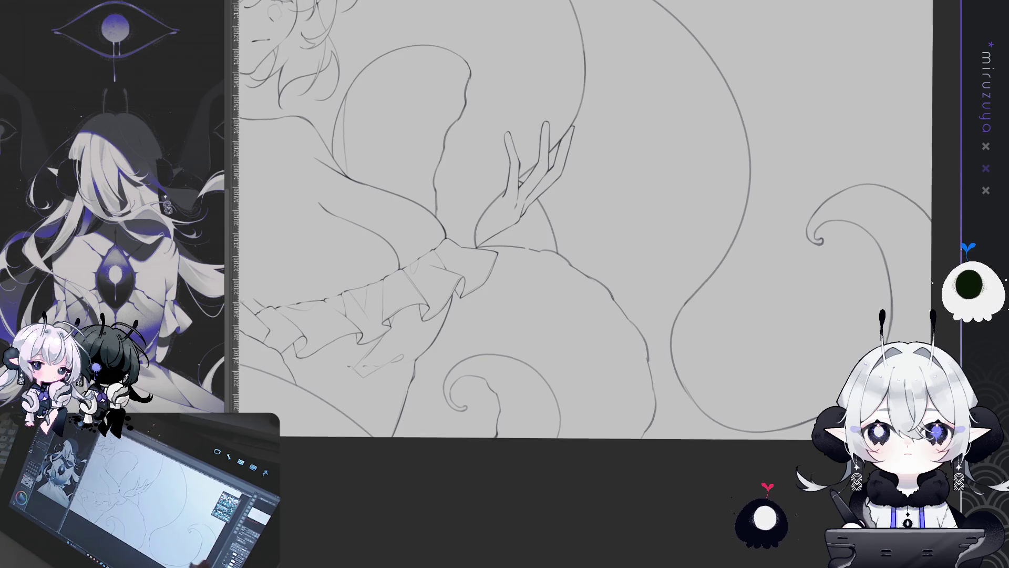
{"action": "key", "text": "minus"}
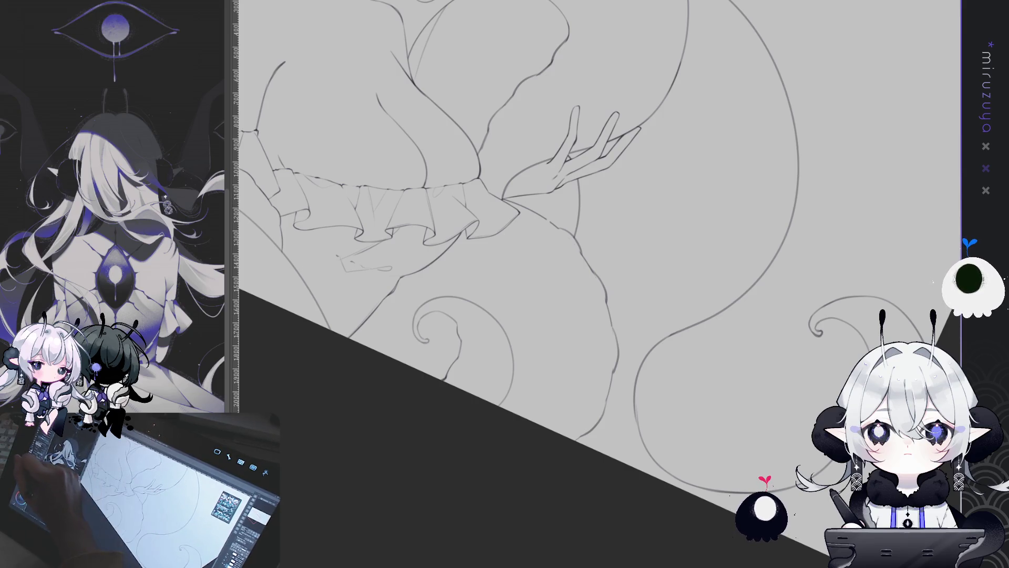
Draw the curved line down from the cuff, redoing it three times until the curl looks right
{"action": "left_click_drag", "start_coordinate": [503, 192], "coordinate": [502, 257]}
{"action": "key", "text": "ctrl+z"}
{"action": "left_click_drag", "start_coordinate": [503, 193], "coordinate": [507, 268]}
{"action": "key", "text": "ctrl+z"}
{"action": "left_click_drag", "start_coordinate": [502, 194], "coordinate": [510, 283]}
{"action": "key", "text": "ctrl+z"}
{"action": "mouse_move", "coordinate": [503, 197]}
{"action": "left_mouse_down"}
{"action": "mouse_move", "coordinate": [520, 279]}
{"action": "mouse_move", "coordinate": [542, 276]}
{"action": "mouse_move", "coordinate": [547, 258]}
{"action": "left_mouse_up"}
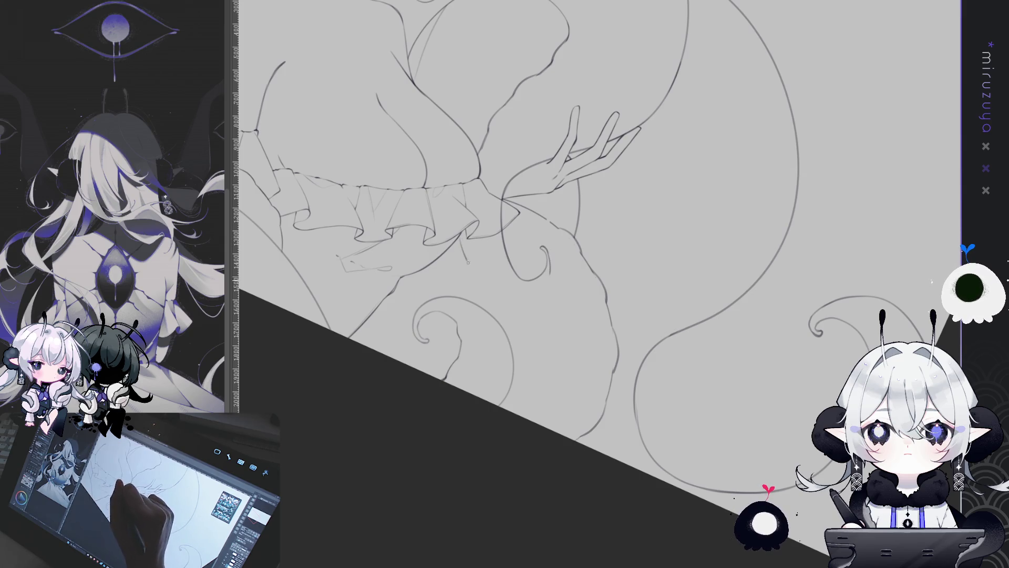
{"action": "mouse_move", "coordinate": [520, 462]}
{"action": "left_mouse_down"}
{"action": "mouse_move", "coordinate": [549, 472]}
{"action": "mouse_move", "coordinate": [714, 408]}
{"action": "mouse_move", "coordinate": [683, 294]}
{"action": "mouse_move", "coordinate": [605, 247]}
{"action": "mouse_move", "coordinate": [515, 249]}
{"action": "left_mouse_up"}
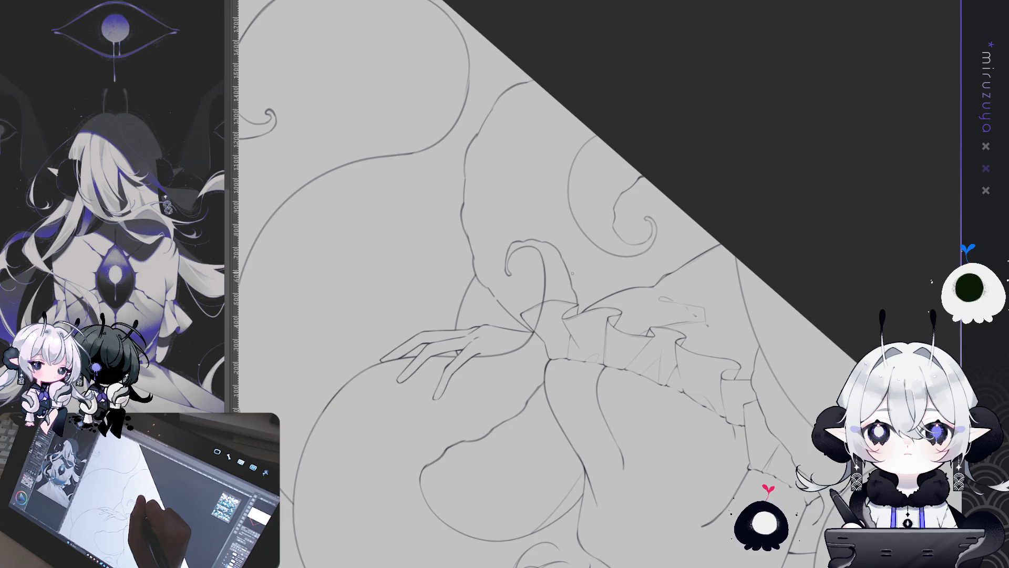
{"action": "left_click_drag", "start_coordinate": [765, 227], "coordinate": [551, 294]}
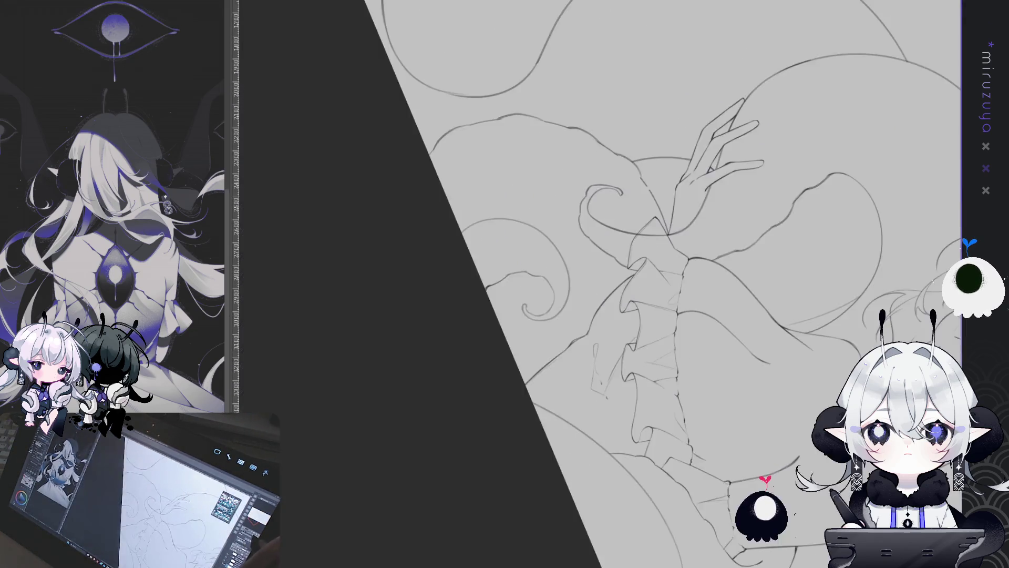
{"action": "mouse_move", "coordinate": [683, 211]}
{"action": "left_mouse_down"}
{"action": "mouse_move", "coordinate": [632, 226]}
{"action": "mouse_move", "coordinate": [620, 199]}
{"action": "mouse_move", "coordinate": [589, 189]}
{"action": "left_mouse_up"}
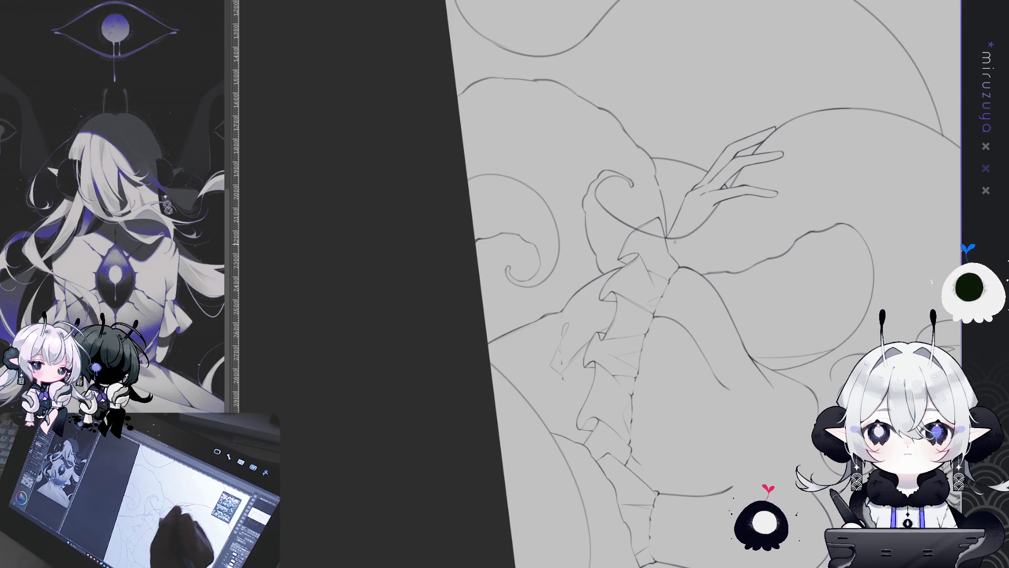
{"action": "left_click_drag", "start_coordinate": [608, 382], "coordinate": [711, 19]}
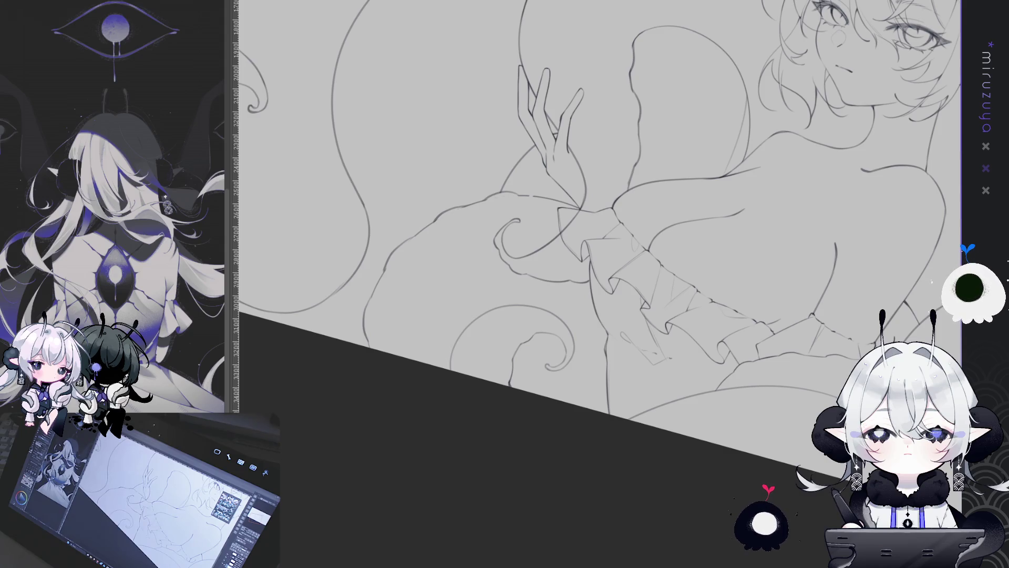
{"action": "mouse_move", "coordinate": [600, 514]}
{"action": "left_mouse_down"}
{"action": "mouse_move", "coordinate": [773, 338]}
{"action": "mouse_move", "coordinate": [590, 308]}
{"action": "left_mouse_up"}
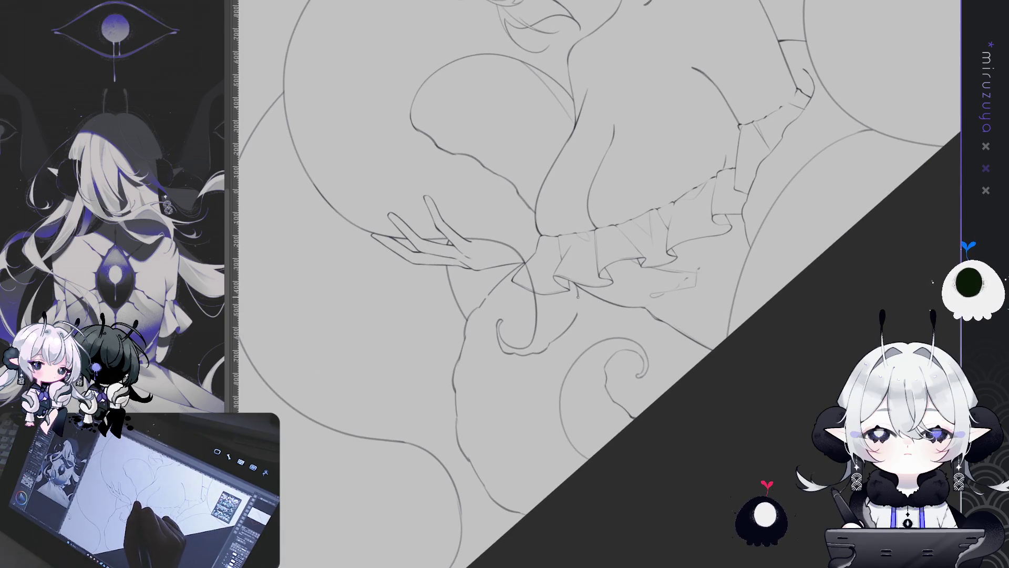
Add a short pencil stroke beside the frill near the hand, then tilt the canvas slightly
{"action": "left_click_drag", "start_coordinate": [578, 311], "coordinate": [622, 242]}
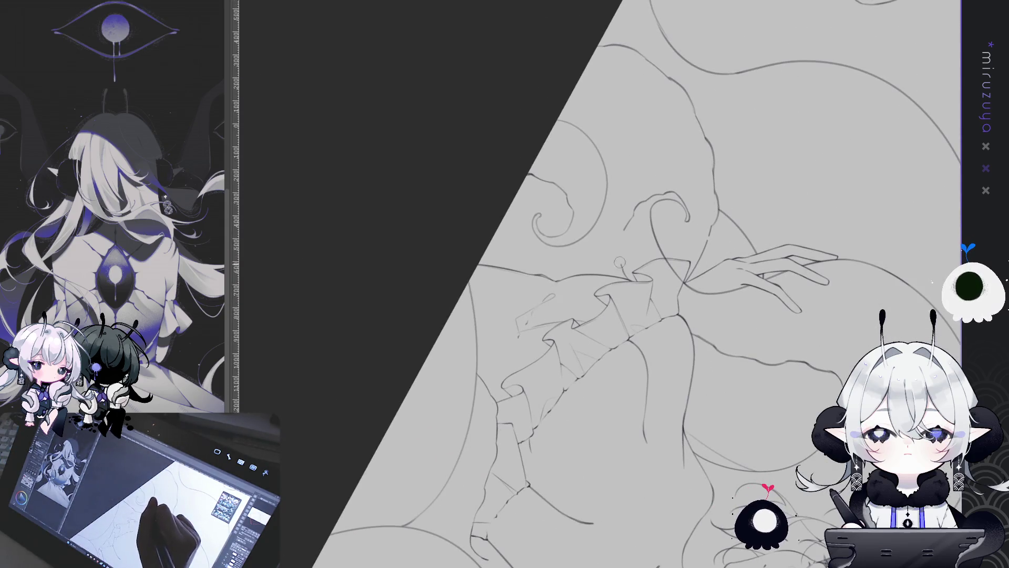
{"action": "left_click_drag", "start_coordinate": [623, 235], "coordinate": [618, 251]}
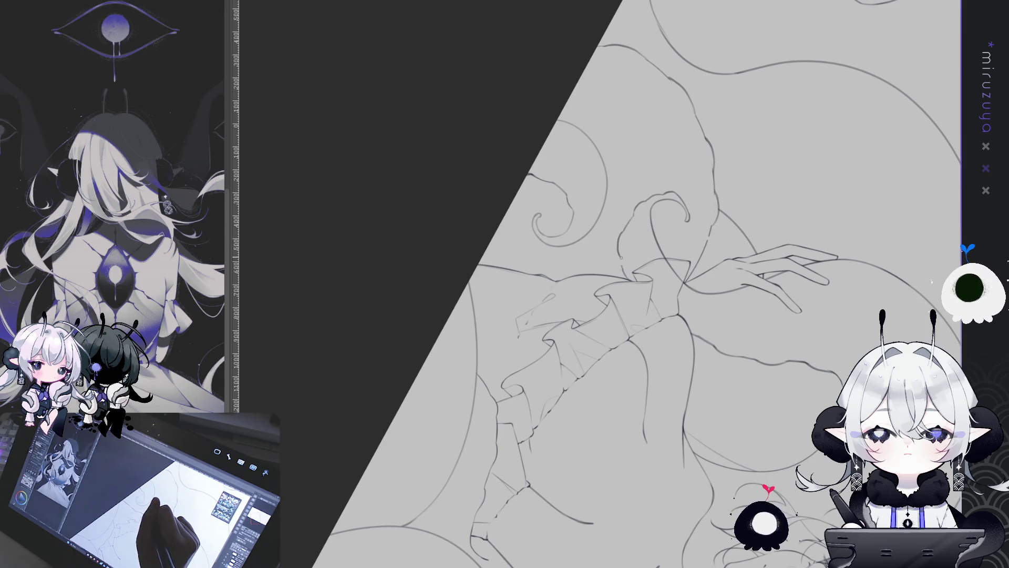
{"action": "left_click_drag", "start_coordinate": [610, 435], "coordinate": [547, 240]}
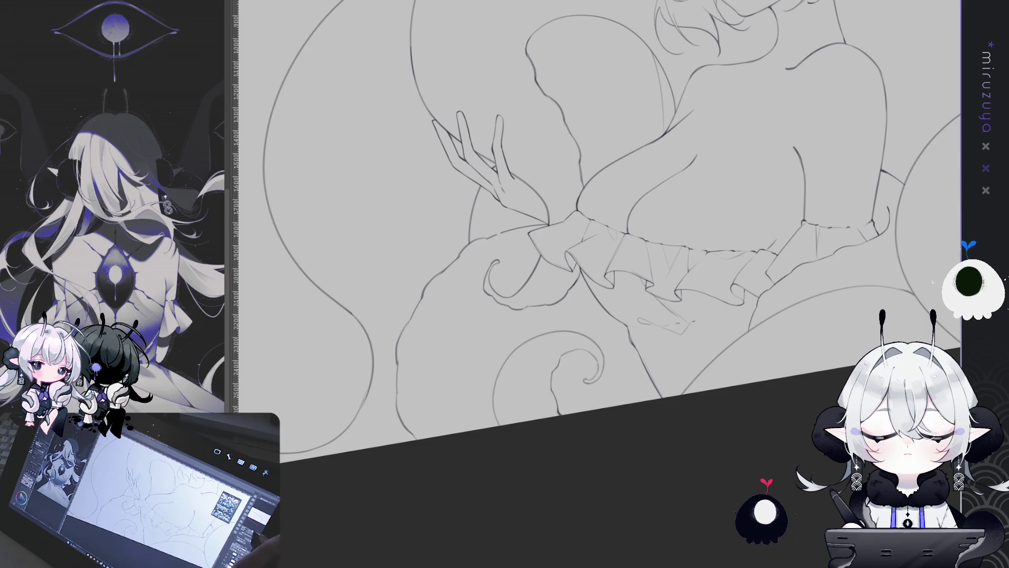
Zoom in on the bow and frill, then fit the whole canvas to screen
{"action": "key", "text": "ctrl+plus"}
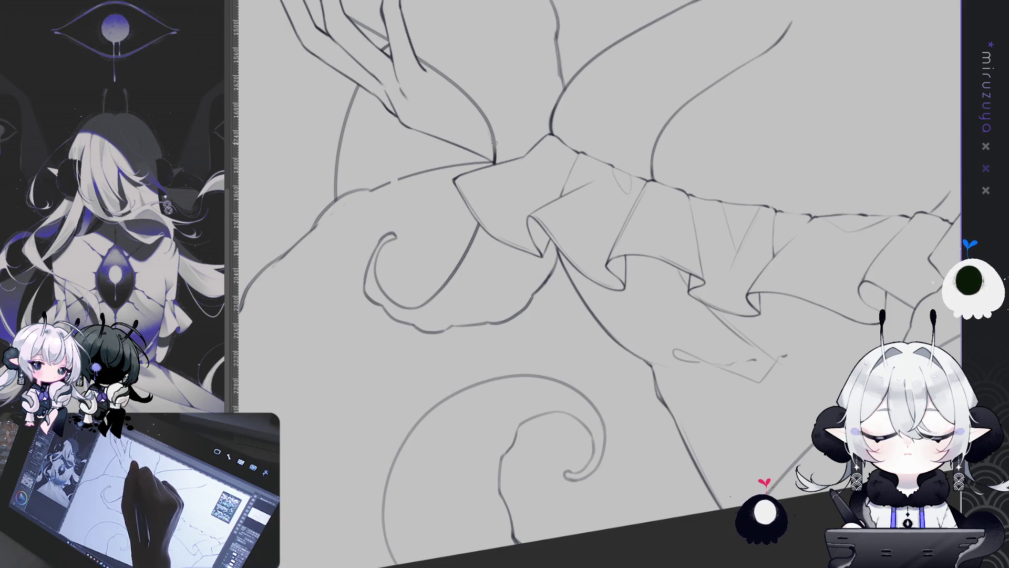
{"action": "scroll", "coordinate": [599, 263], "scroll_direction": "down", "scroll_amount": 5}
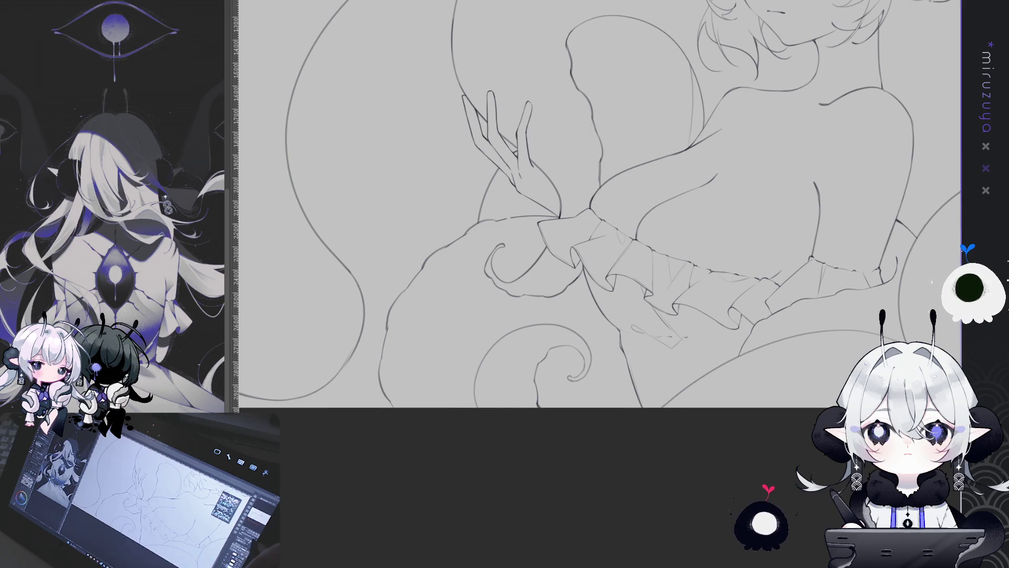
{"action": "key", "text": "ctrl+0"}
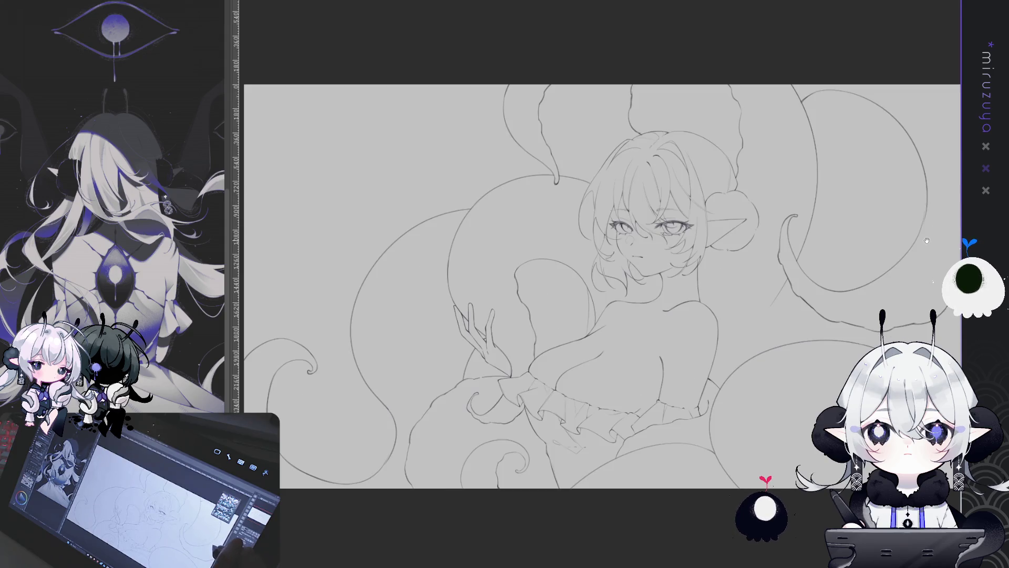
{"action": "scroll", "coordinate": [905, 268], "scroll_direction": "up", "scroll_amount": 5}
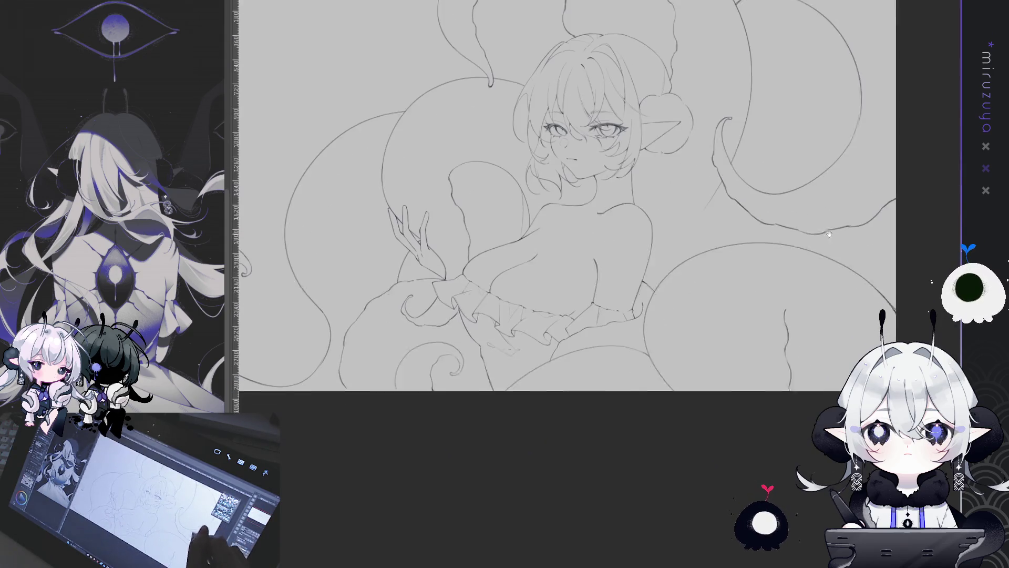
Draw a line down from under the frill, shift it slightly right, and deselect
{"action": "scroll", "coordinate": [597, 225], "scroll_direction": "down", "scroll_amount": 3}
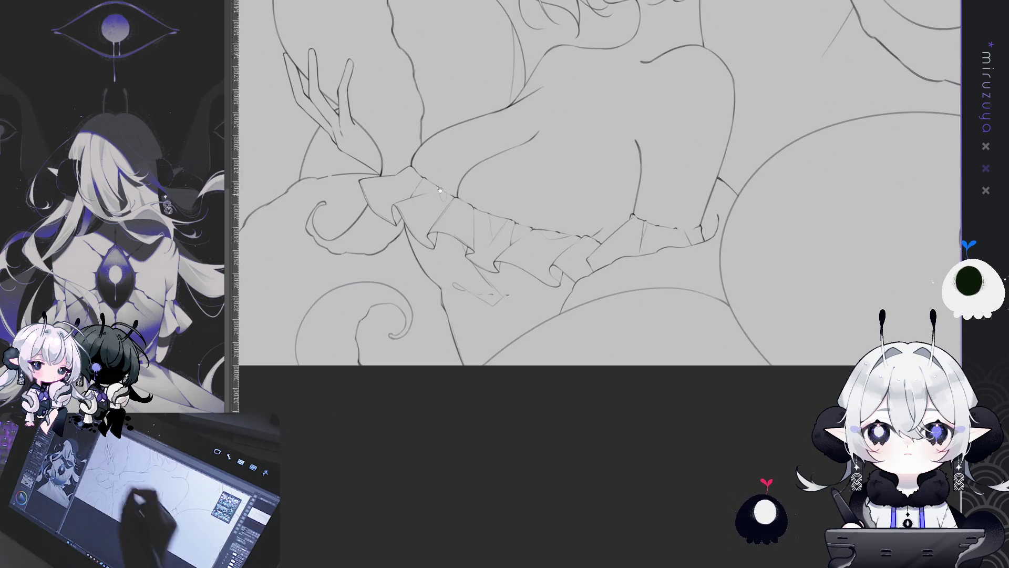
{"action": "left_click_drag", "start_coordinate": [471, 370], "coordinate": [446, 289]}
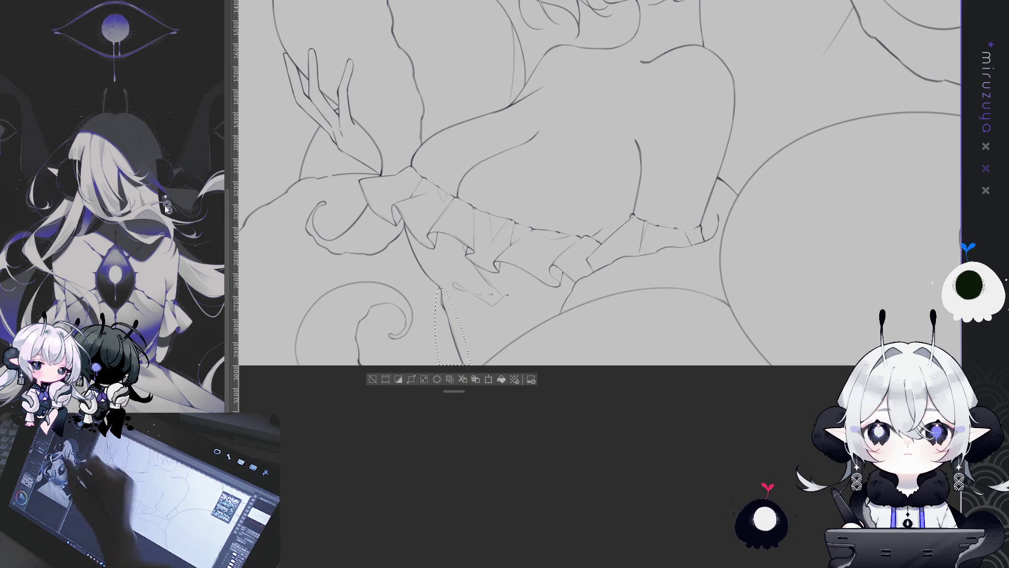
{"action": "left_click_drag", "start_coordinate": [453, 323], "coordinate": [467, 328]}
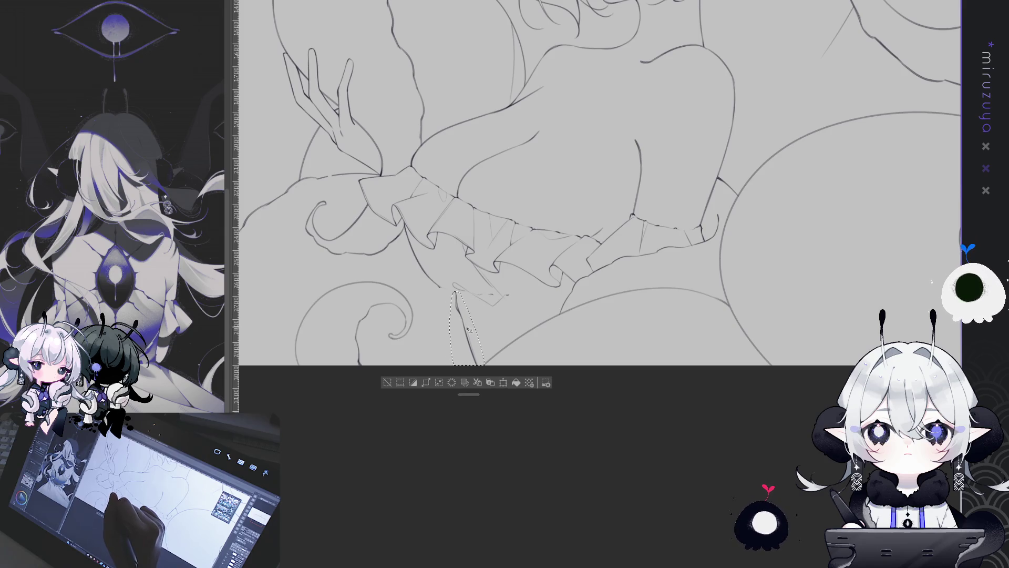
{"action": "left_click_drag", "start_coordinate": [467, 328], "coordinate": [465, 328]}
{"action": "left_click", "coordinate": [403, 383]}
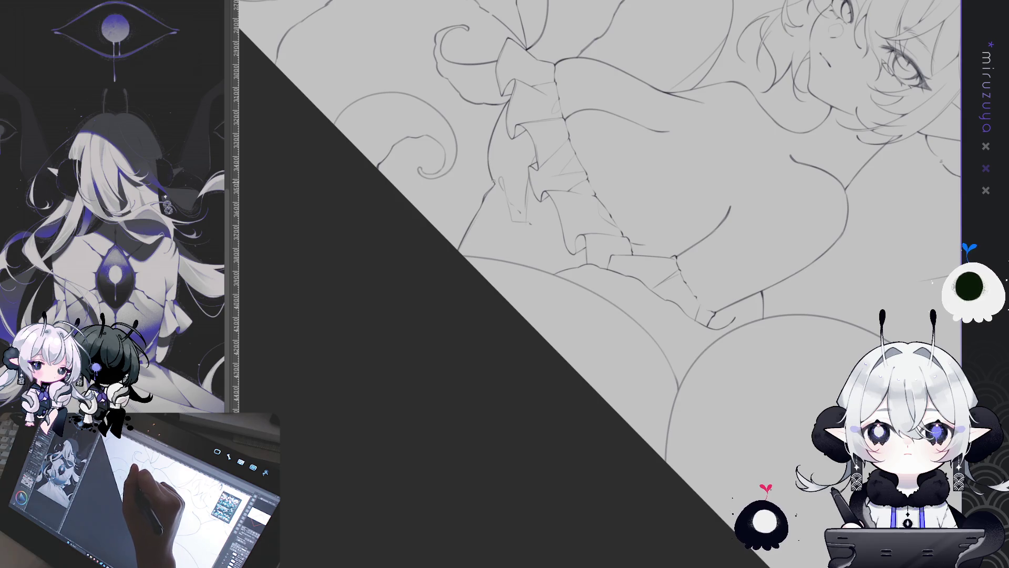
{"action": "mouse_move", "coordinate": [520, 463]}
{"action": "left_mouse_down"}
{"action": "mouse_move", "coordinate": [669, 450]}
{"action": "mouse_move", "coordinate": [560, 484]}
{"action": "left_mouse_up"}
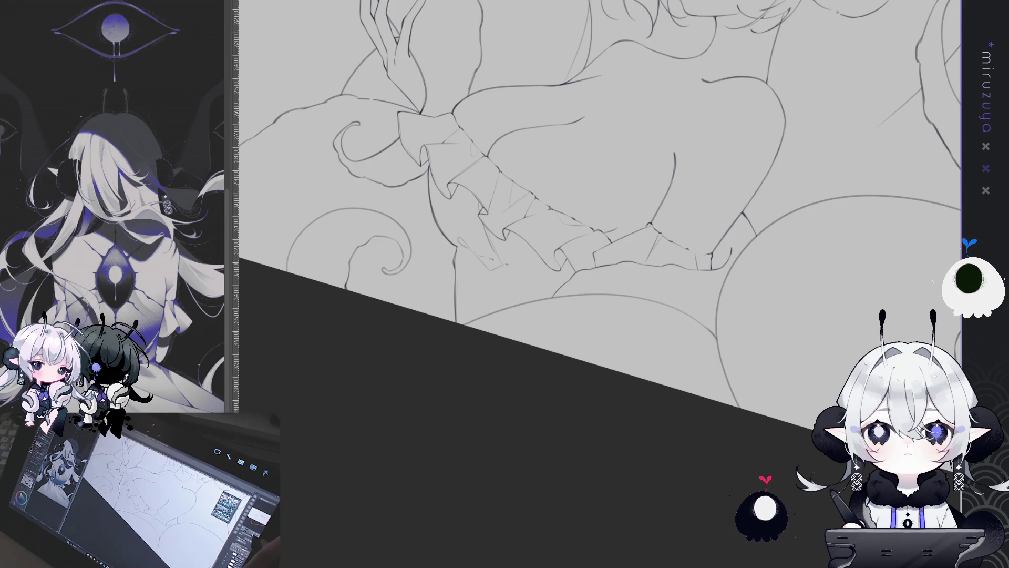
Inspect the ruffled waistline up close, then zoom out to show the whole figure
{"action": "key", "text": "ctrl+0"}
{"action": "left_click_drag", "start_coordinate": [851, 287], "coordinate": [850, 173]}
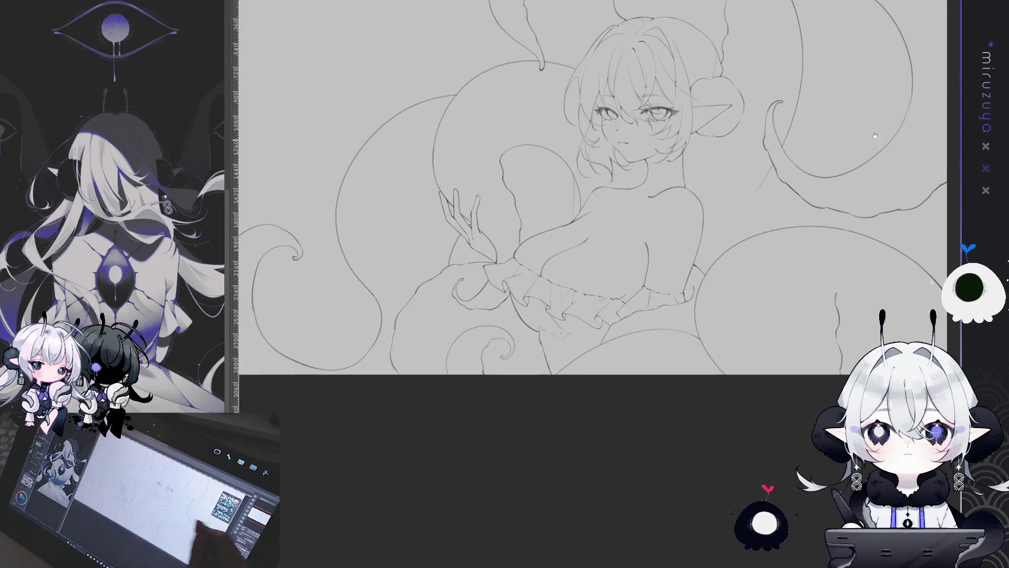
{"action": "scroll", "coordinate": [599, 263], "scroll_direction": "up", "scroll_amount": 3}
{"action": "left_click_drag", "start_coordinate": [599, 263], "coordinate": [526, 220]}
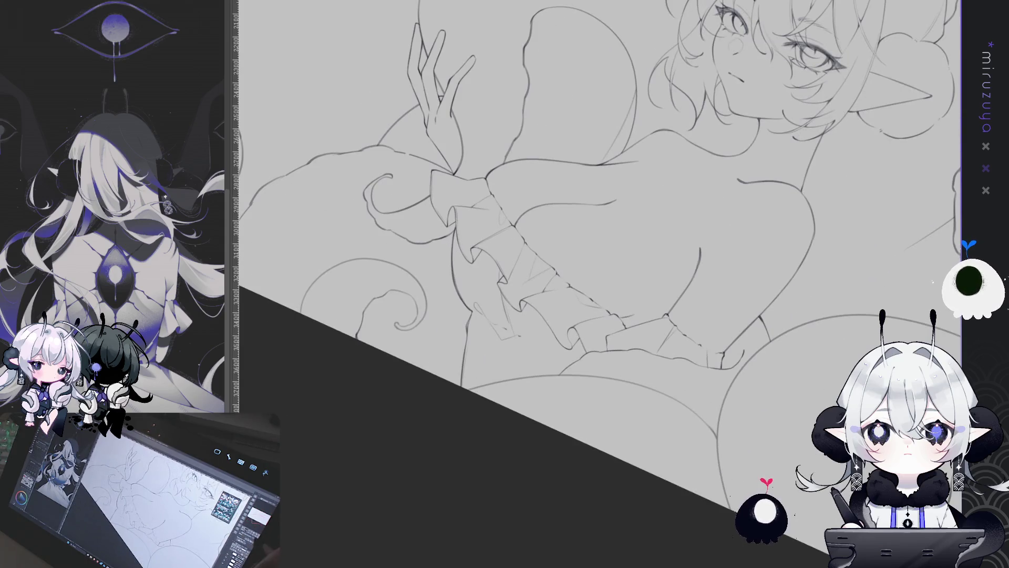
{"action": "scroll", "coordinate": [599, 237], "scroll_direction": "up", "scroll_amount": 2}
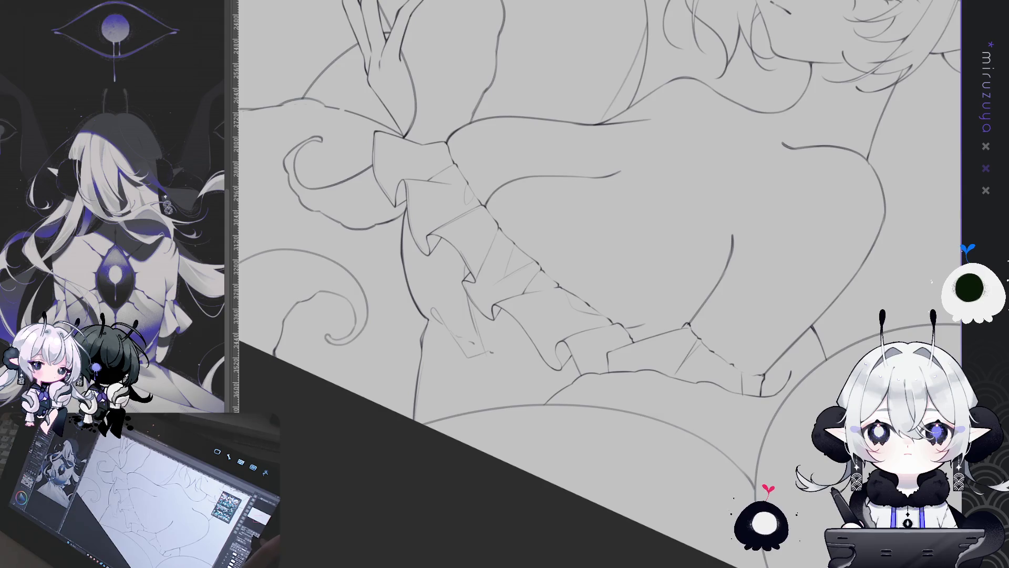
{"action": "key", "text": "ctrl+minus"}
{"action": "key", "text": "ctrl+minus"}
{"action": "mouse_move", "coordinate": [837, 292]}
{"action": "left_mouse_down"}
{"action": "mouse_move", "coordinate": [811, 430]}
{"action": "mouse_move", "coordinate": [846, 379]}
{"action": "left_mouse_up"}
Mirror the canvas horizontally and back, then zoom in on the girl's face
{"action": "key", "text": "h"}
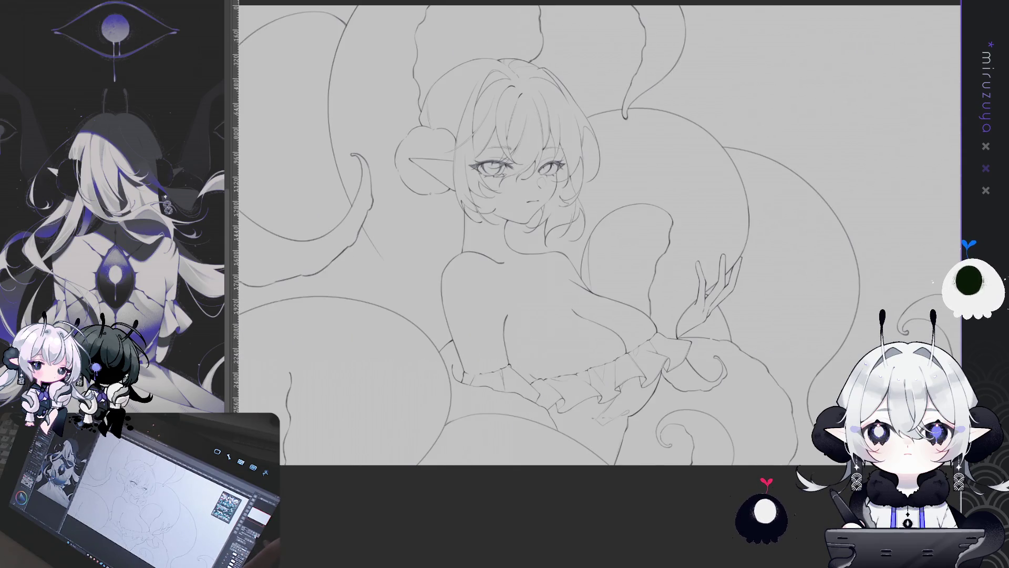
{"action": "key", "text": "h"}
{"action": "key", "text": "ctrl+minus"}
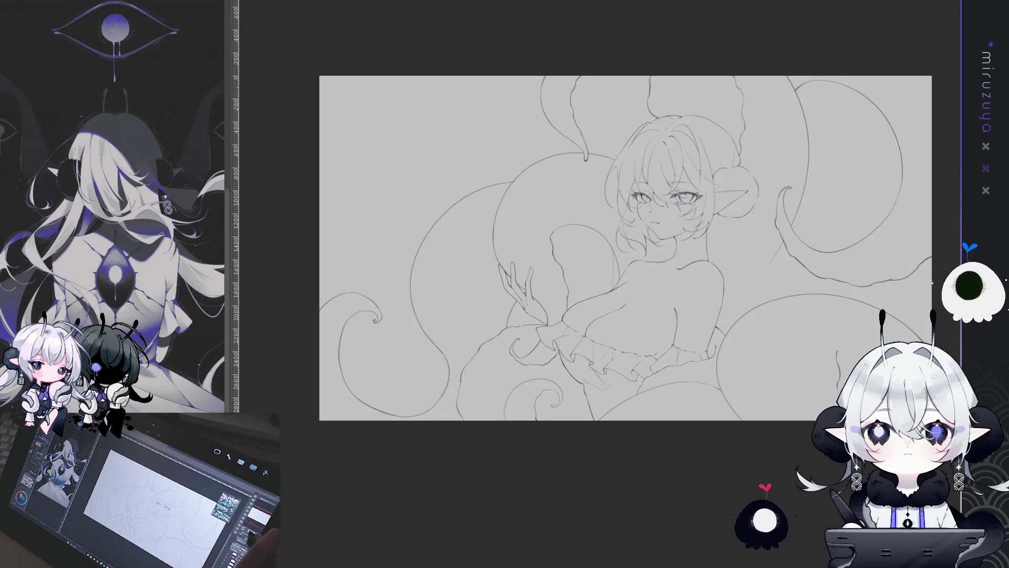
{"action": "left_click_drag", "start_coordinate": [887, 301], "coordinate": [852, 299]}
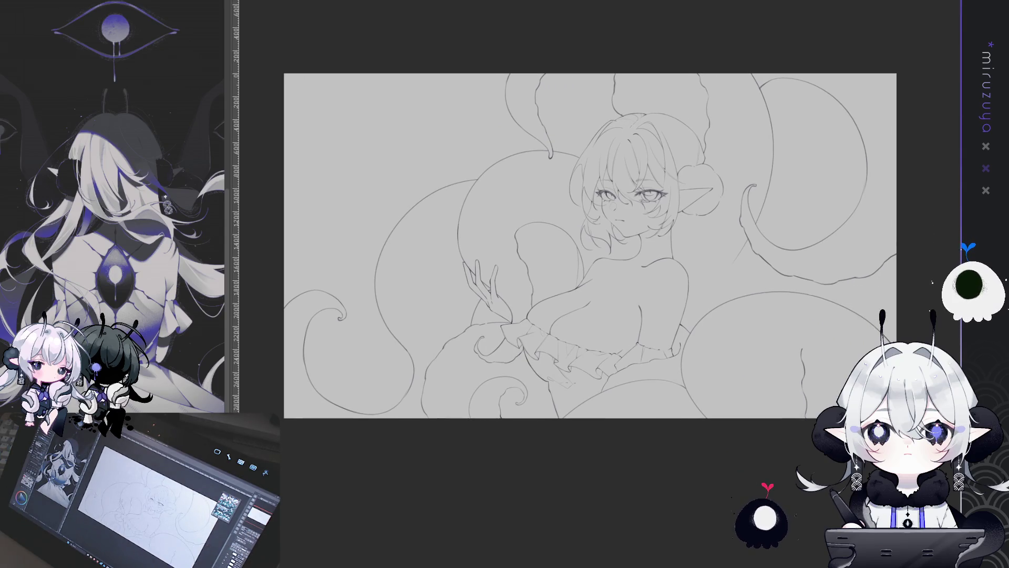
{"action": "key", "text": "ctrl+plus"}
{"action": "mouse_move", "coordinate": [834, 304]}
{"action": "left_mouse_down"}
{"action": "mouse_move", "coordinate": [645, 374]}
{"action": "mouse_move", "coordinate": [591, 441]}
{"action": "left_mouse_up"}
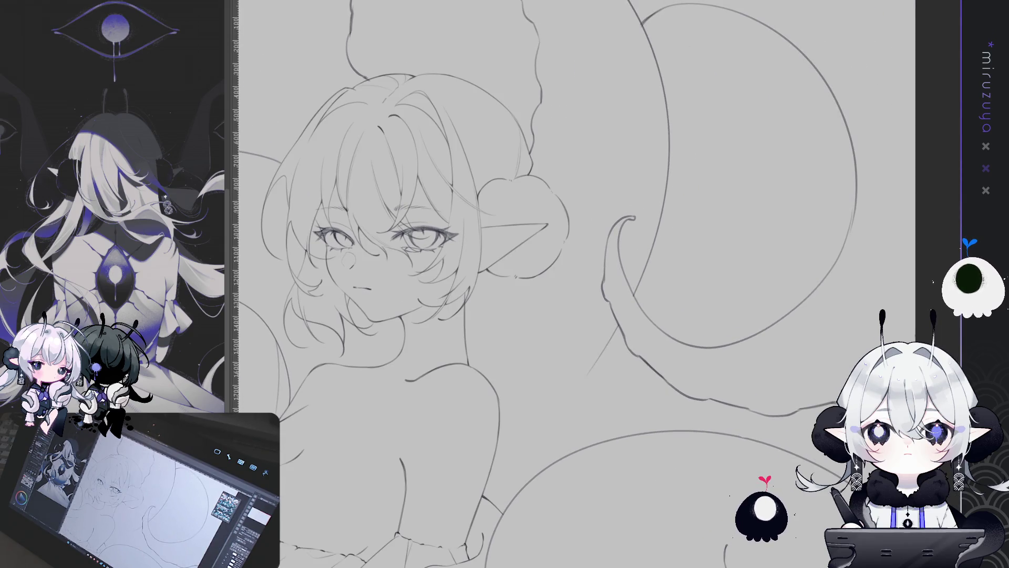
{"action": "key", "text": "ctrl+0"}
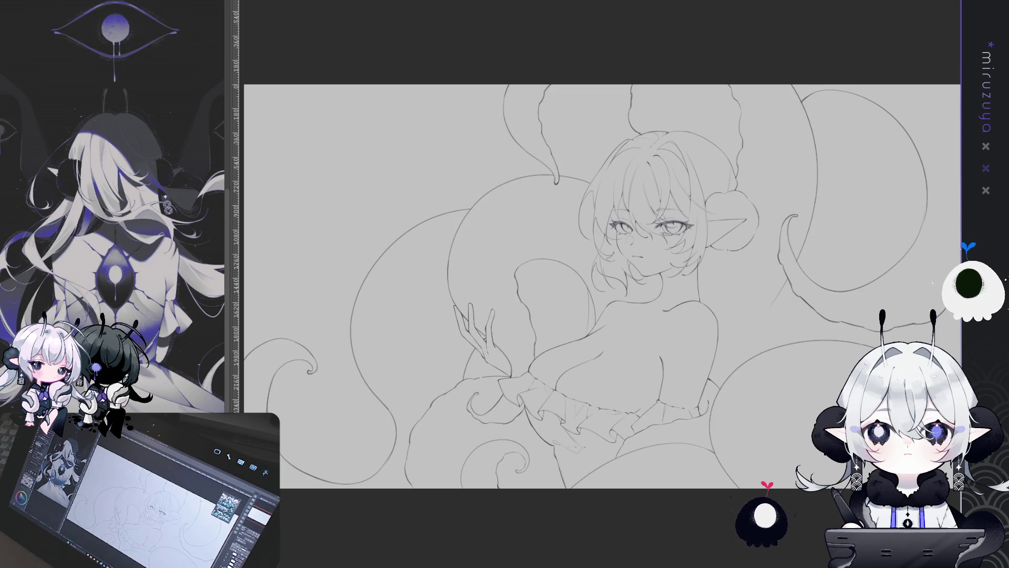
Toggle the tentacle line art layer's visibility off and back on
{"action": "scroll", "coordinate": [602, 286], "scroll_direction": "right", "scroll_amount": 2}
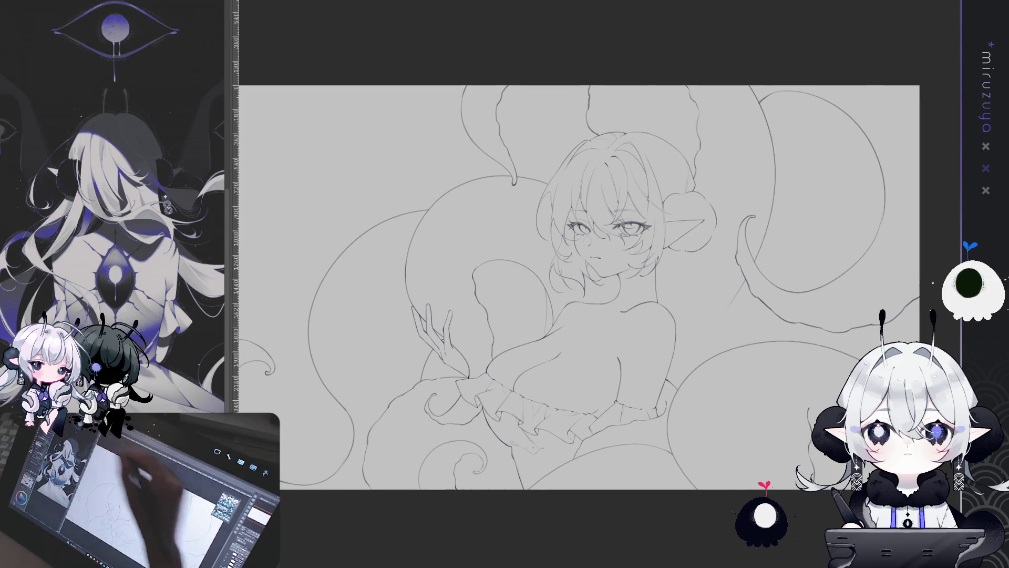
{"action": "scroll", "coordinate": [638, 239], "scroll_direction": "up", "scroll_amount": 2}
{"action": "scroll", "coordinate": [639, 239], "scroll_direction": "right", "scroll_amount": 2}
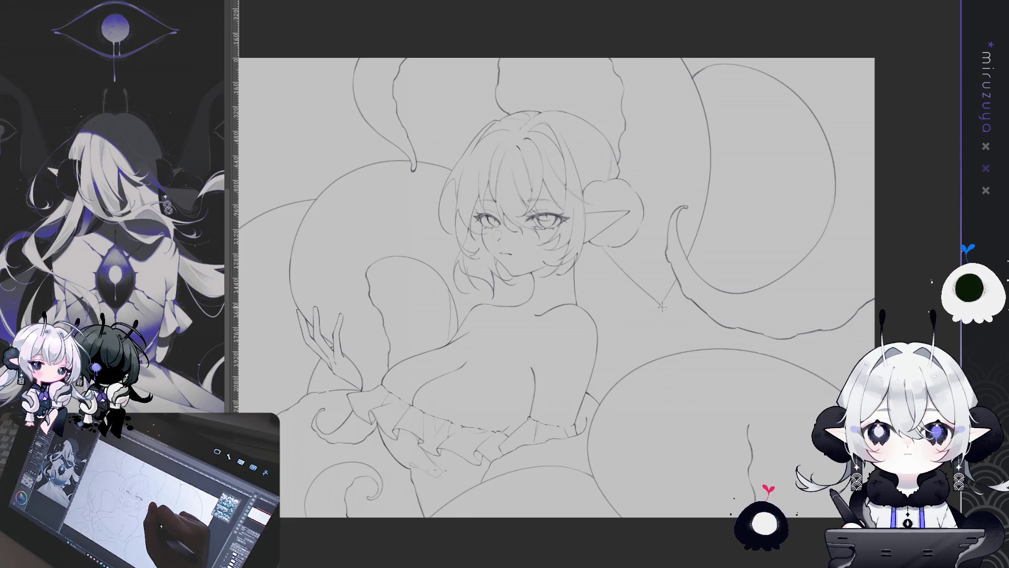
{"action": "mouse_move", "coordinate": [705, 406]}
{"action": "left_mouse_down"}
{"action": "mouse_move", "coordinate": [829, 341]}
{"action": "mouse_move", "coordinate": [879, 330]}
{"action": "left_mouse_up"}
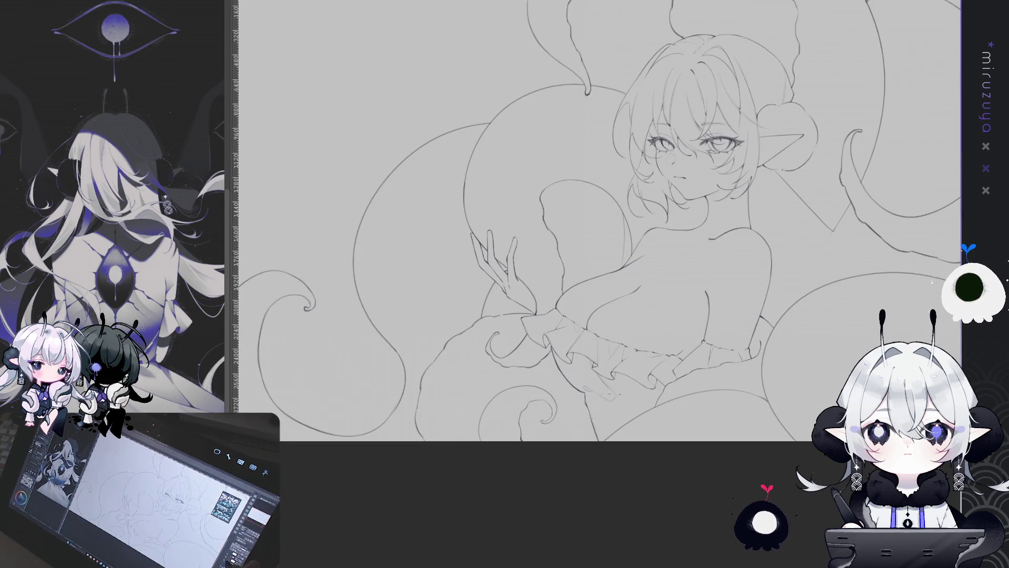
{"action": "left_click", "coordinate": [933, 282]}
{"action": "left_click", "coordinate": [933, 282]}
{"action": "left_click", "coordinate": [932, 283]}
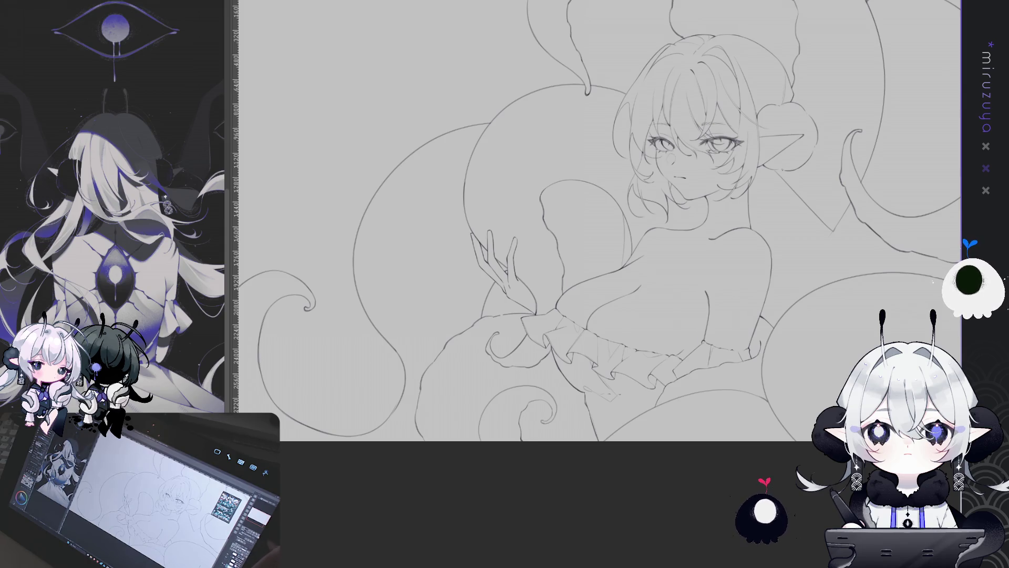
Zoom out and trace a Lasso Fill outline around the whole figure
{"action": "key", "text": "ctrl+minus"}
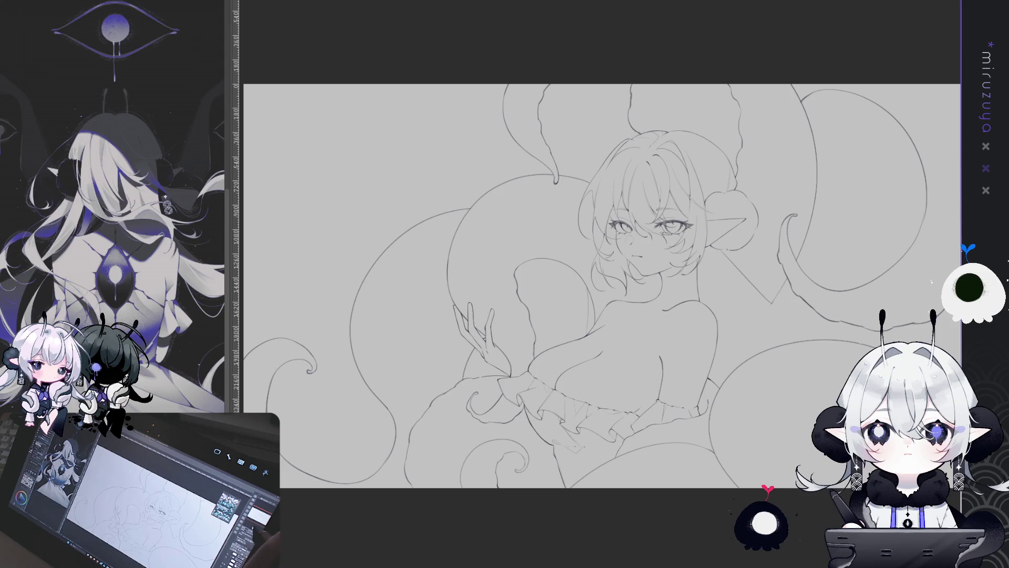
{"action": "key", "text": "ctrl+minus"}
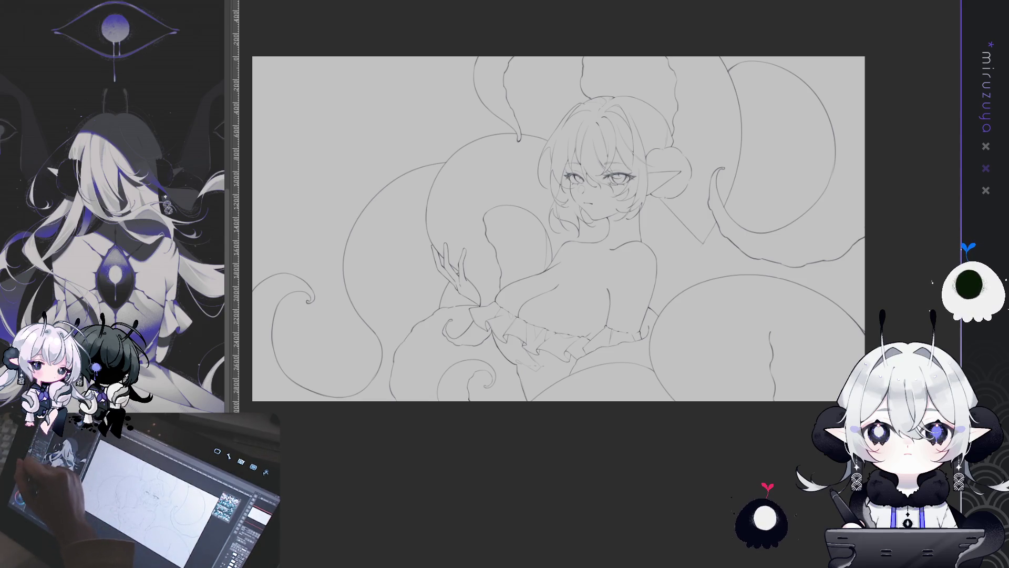
{"action": "left_click_drag", "start_coordinate": [808, 224], "coordinate": [809, 226]}
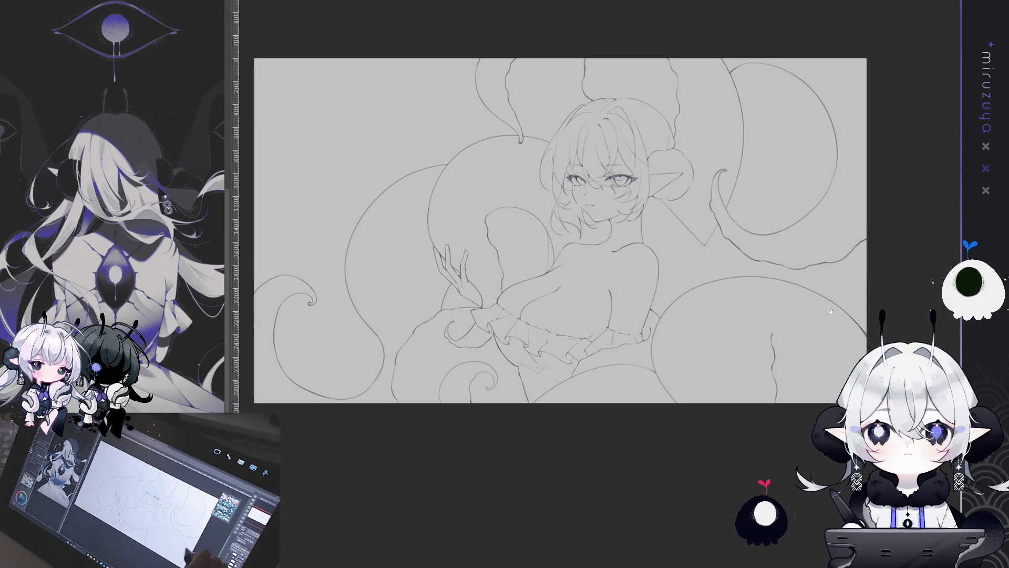
{"action": "mouse_move", "coordinate": [672, 336]}
{"action": "left_mouse_down"}
{"action": "mouse_move", "coordinate": [757, 156]}
{"action": "mouse_move", "coordinate": [728, 29]}
{"action": "mouse_move", "coordinate": [698, 18]}
{"action": "mouse_move", "coordinate": [507, 16]}
{"action": "mouse_move", "coordinate": [462, 43]}
{"action": "mouse_move", "coordinate": [337, 258]}
{"action": "mouse_move", "coordinate": [247, 273]}
{"action": "mouse_move", "coordinate": [263, 447]}
{"action": "mouse_move", "coordinate": [765, 402]}
{"action": "mouse_move", "coordinate": [762, 415]}
{"action": "left_mouse_up"}
Erase the gaps between the upper tentacles above the head and beside the hand
{"action": "scroll", "coordinate": [520, 247], "scroll_direction": "down", "scroll_amount": 1}
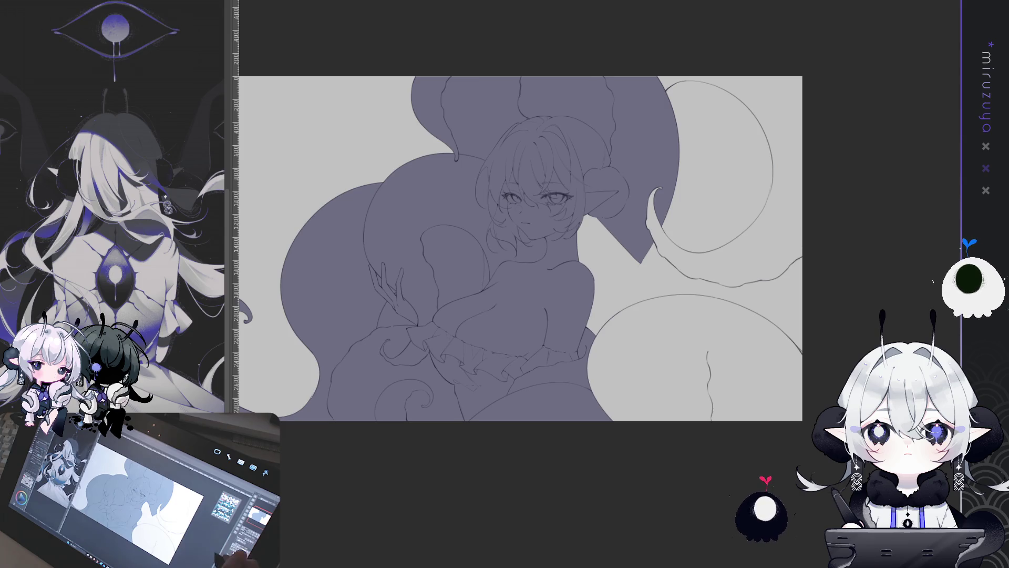
{"action": "scroll", "coordinate": [521, 247], "scroll_direction": "up", "scroll_amount": 2}
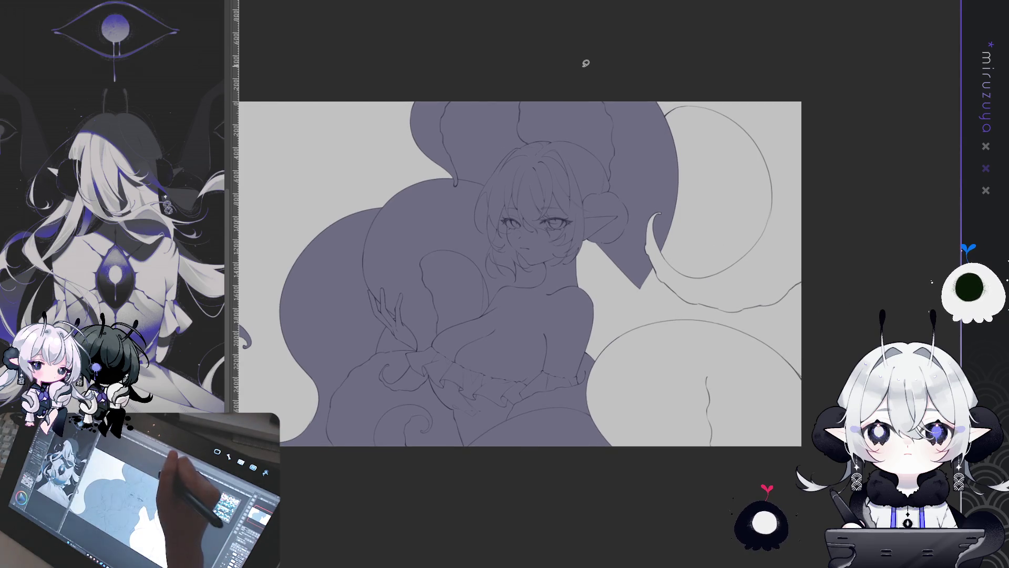
{"action": "left_click_drag", "start_coordinate": [512, 153], "coordinate": [486, 184]}
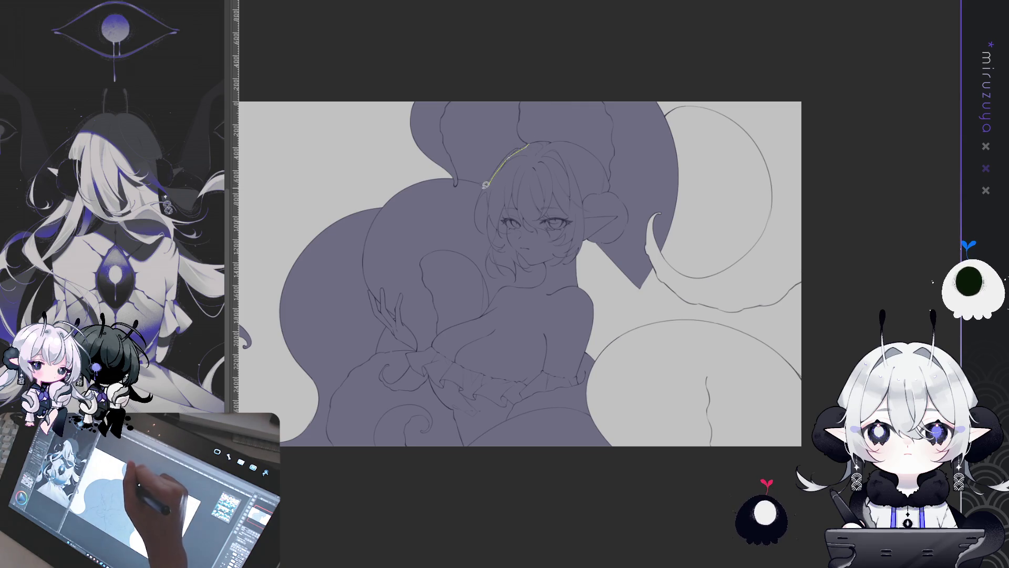
{"action": "mouse_move", "coordinate": [445, 153]}
{"action": "left_mouse_down"}
{"action": "mouse_move", "coordinate": [522, 74]}
{"action": "mouse_move", "coordinate": [531, 105]}
{"action": "left_mouse_up"}
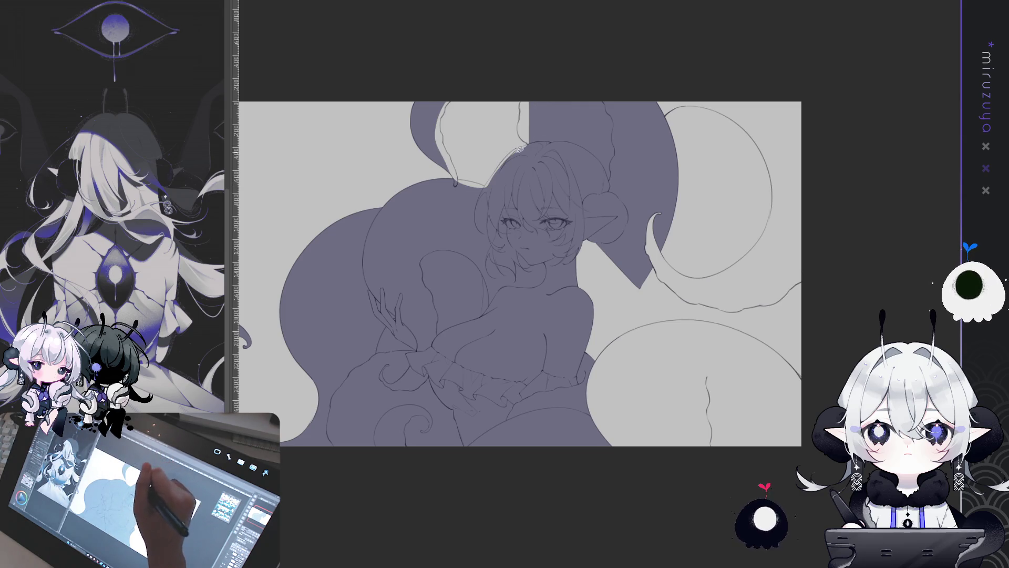
{"action": "left_click_drag", "start_coordinate": [519, 149], "coordinate": [586, 100]}
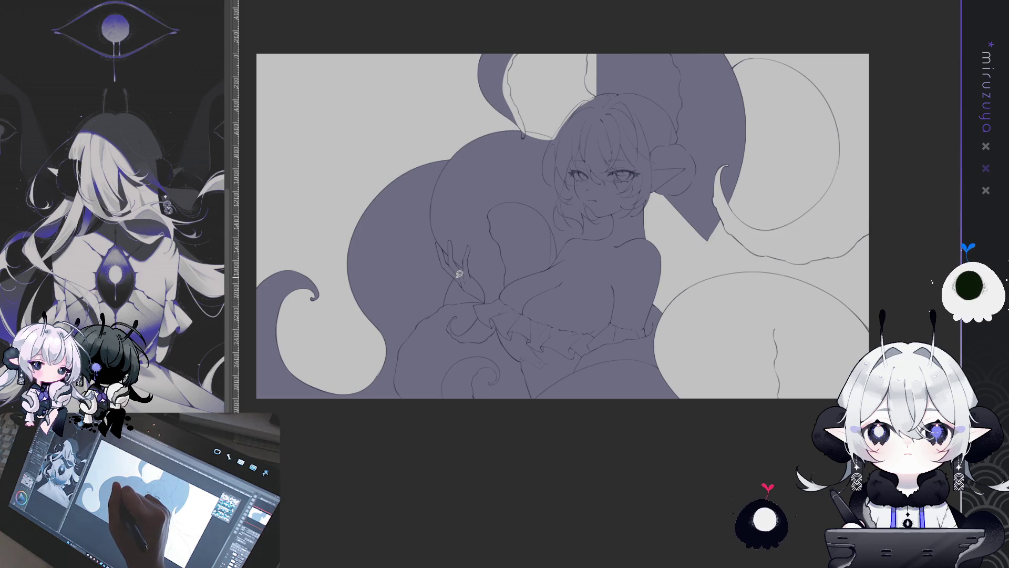
{"action": "left_click_drag", "start_coordinate": [442, 300], "coordinate": [481, 303]}
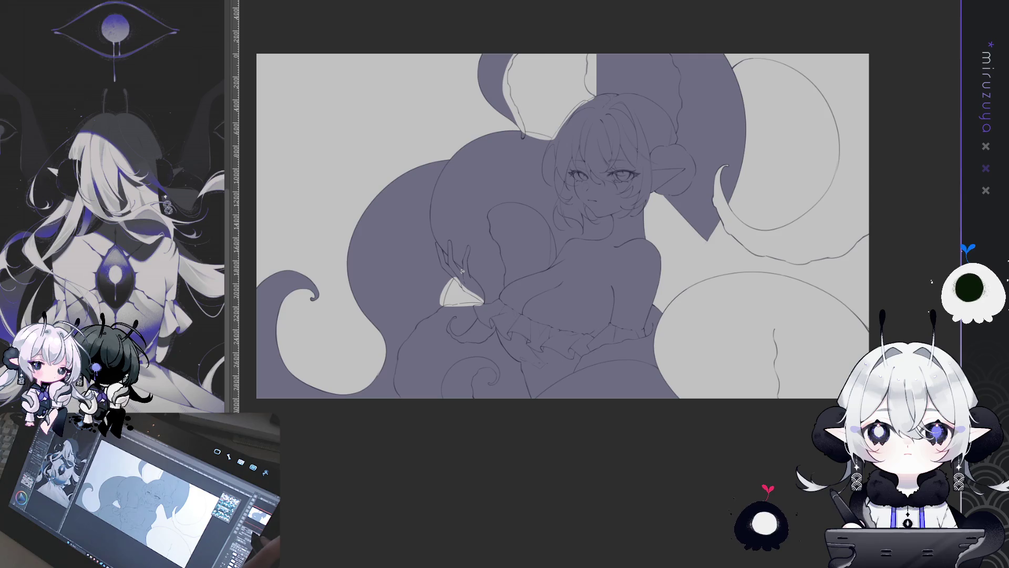
{"action": "scroll", "coordinate": [562, 226], "scroll_direction": "up", "scroll_amount": 5}
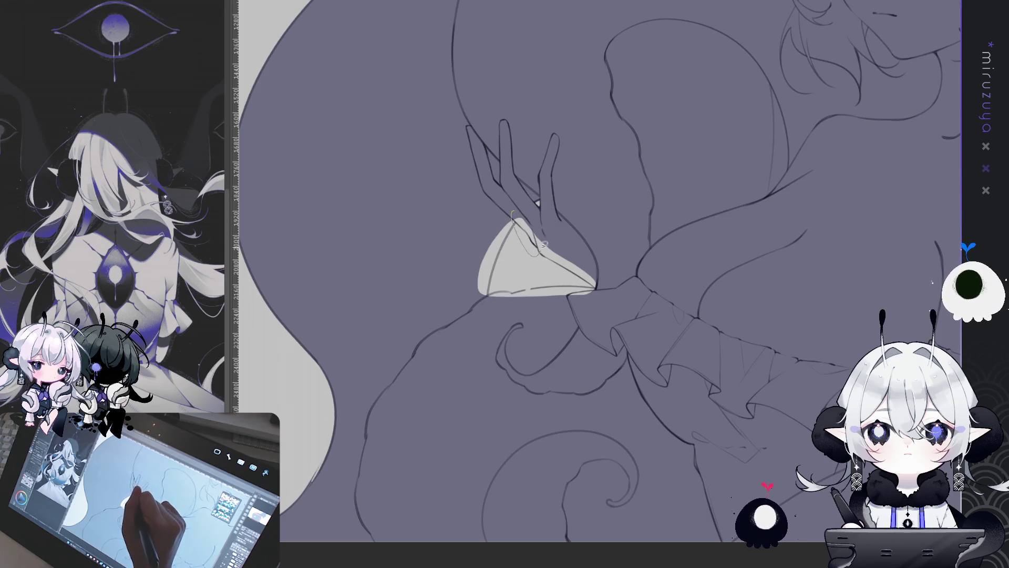
Fill the pale gaps around the fingers, wrist and cuff with purple
{"action": "mouse_move", "coordinate": [544, 244]}
{"action": "left_mouse_down"}
{"action": "mouse_move", "coordinate": [538, 226]}
{"action": "mouse_move", "coordinate": [591, 241]}
{"action": "left_mouse_up"}
{"action": "mouse_move", "coordinate": [597, 285]}
{"action": "left_mouse_down"}
{"action": "mouse_move", "coordinate": [505, 288]}
{"action": "mouse_move", "coordinate": [583, 286]}
{"action": "left_mouse_up"}
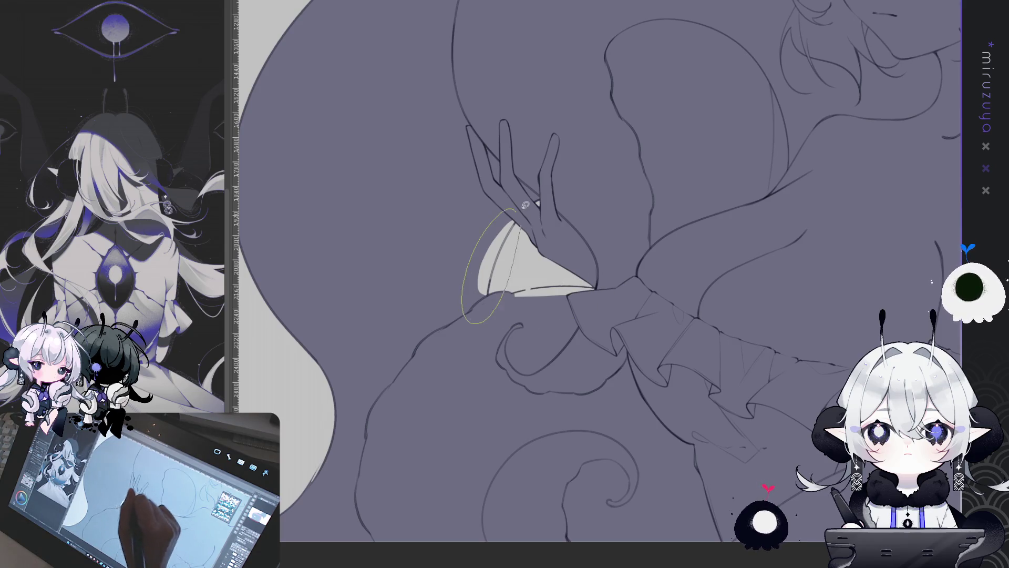
{"action": "left_click_drag", "start_coordinate": [525, 204], "coordinate": [518, 210]}
{"action": "mouse_move", "coordinate": [457, 399]}
{"action": "left_mouse_down"}
{"action": "mouse_move", "coordinate": [755, 338]}
{"action": "mouse_move", "coordinate": [630, 299]}
{"action": "left_mouse_up"}
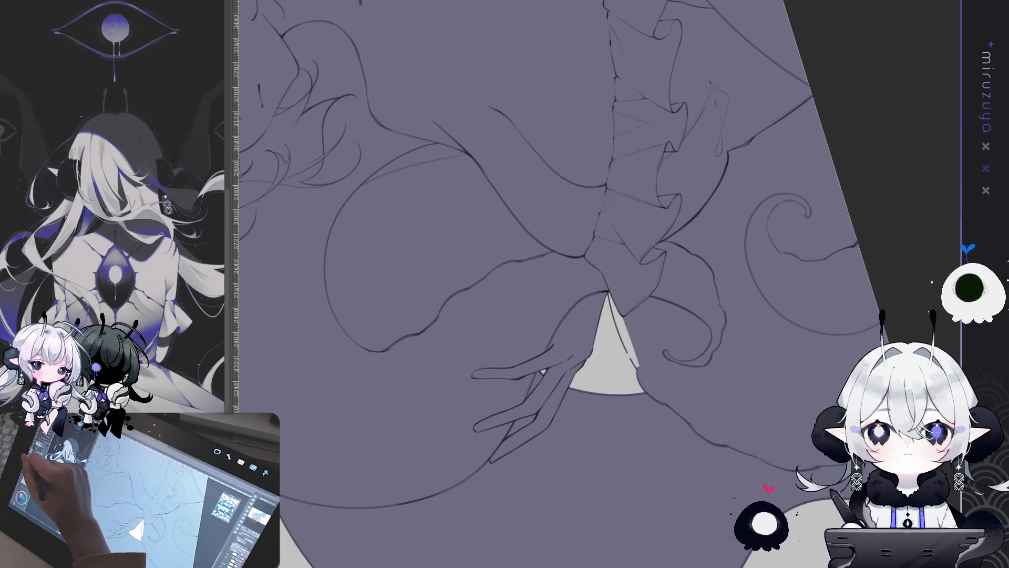
{"action": "mouse_move", "coordinate": [611, 295]}
{"action": "left_mouse_down"}
{"action": "mouse_move", "coordinate": [636, 363]}
{"action": "mouse_move", "coordinate": [620, 322]}
{"action": "left_mouse_up"}
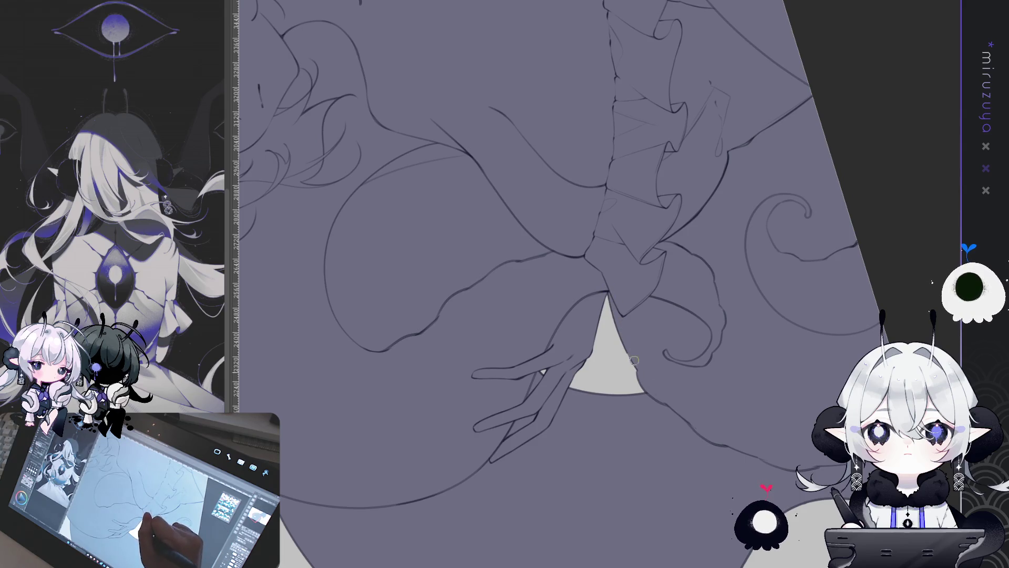
Fill the large lower tentacle shape solid purple
{"action": "scroll", "coordinate": [599, 263], "scroll_direction": "up", "scroll_amount": 15}
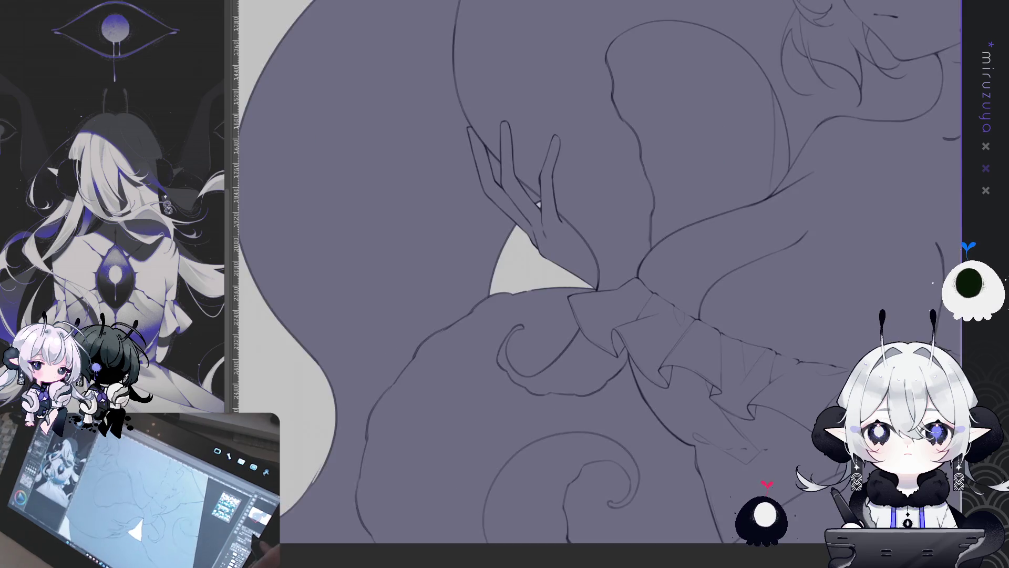
{"action": "scroll", "coordinate": [599, 263], "scroll_direction": "up", "scroll_amount": 5}
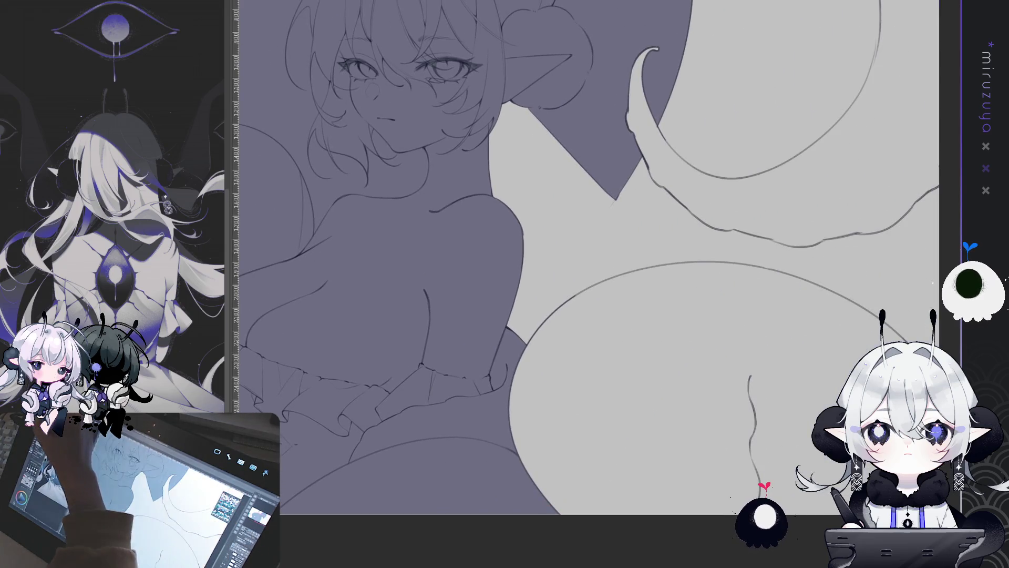
{"action": "scroll", "coordinate": [588, 257], "scroll_direction": "down", "scroll_amount": 3}
{"action": "mouse_move", "coordinate": [748, 190]}
{"action": "left_mouse_down"}
{"action": "mouse_move", "coordinate": [441, 315]}
{"action": "mouse_move", "coordinate": [630, 546]}
{"action": "mouse_move", "coordinate": [872, 326]}
{"action": "left_mouse_up"}
{"action": "left_click_drag", "start_coordinate": [710, 152], "coordinate": [710, 416]}
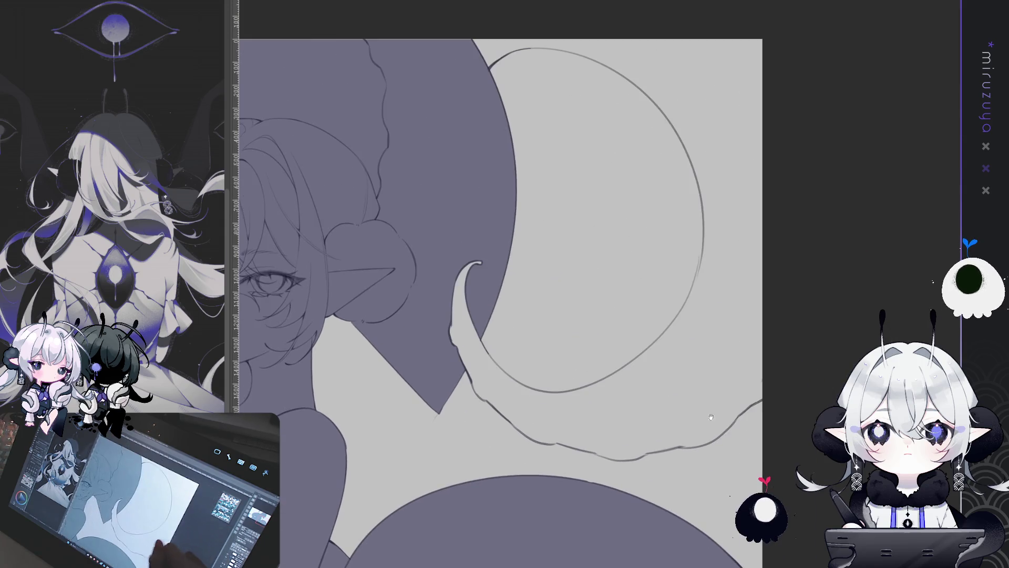
Fill the left upper tentacle and its curled tip purple
{"action": "left_click_drag", "start_coordinate": [578, 263], "coordinate": [631, 284]}
{"action": "left_click_drag", "start_coordinate": [604, 210], "coordinate": [683, 232]}
{"action": "left_click_drag", "start_coordinate": [662, 121], "coordinate": [731, 174]}
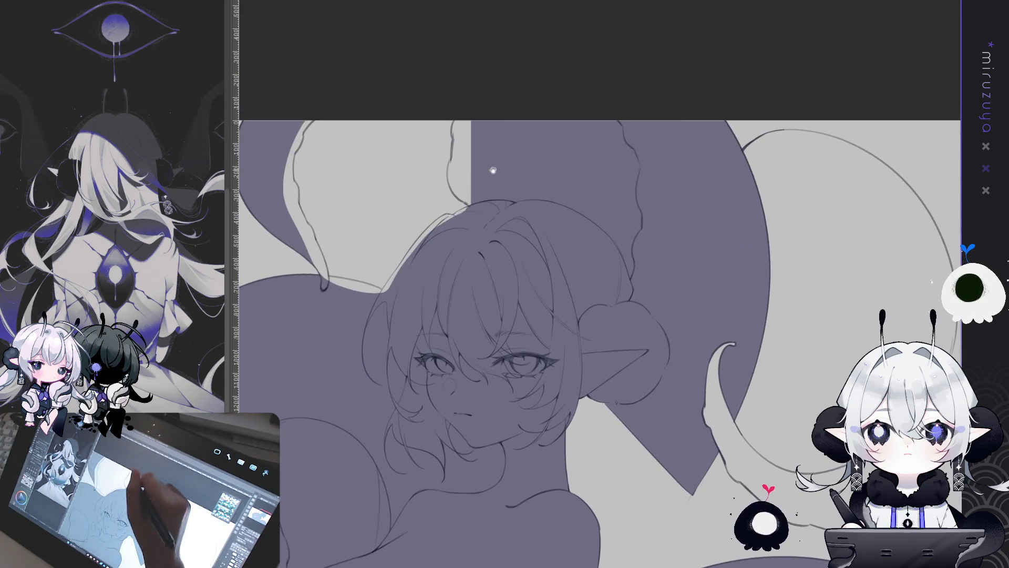
{"action": "left_click_drag", "start_coordinate": [493, 170], "coordinate": [544, 196]}
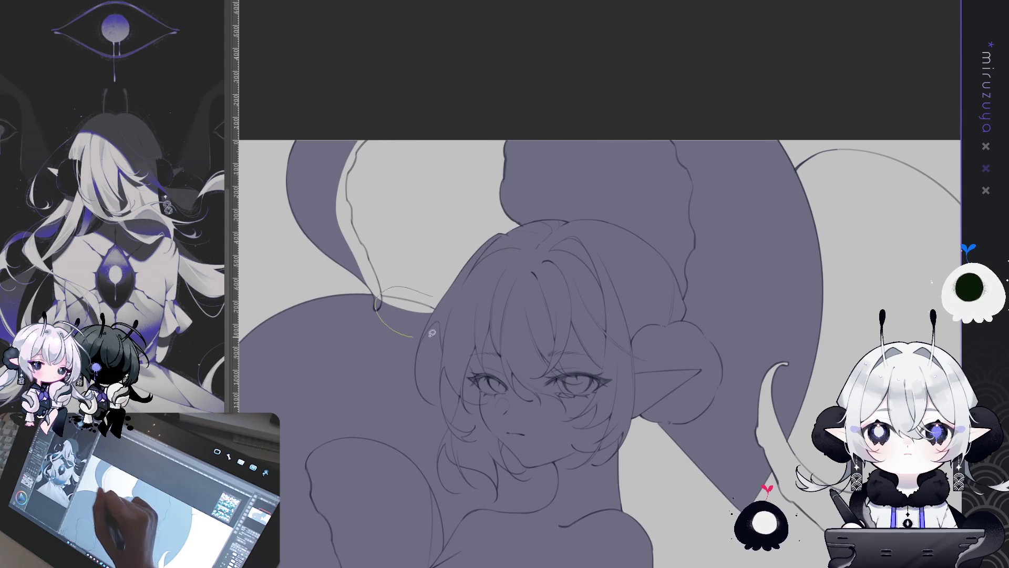
{"action": "left_click_drag", "start_coordinate": [432, 333], "coordinate": [415, 336]}
{"action": "left_click_drag", "start_coordinate": [368, 142], "coordinate": [411, 298]}
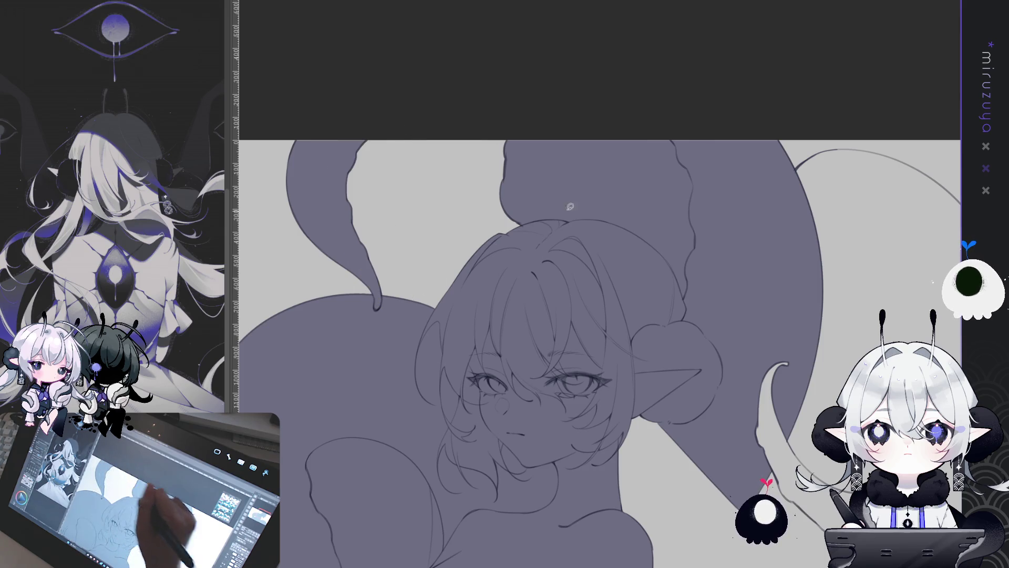
Trace around the right tentacle's edges
{"action": "scroll", "coordinate": [570, 206], "scroll_direction": "right", "scroll_amount": 10}
{"action": "scroll", "coordinate": [570, 207], "scroll_direction": "down", "scroll_amount": 3}
{"action": "left_click_drag", "start_coordinate": [494, 273], "coordinate": [437, 260]}
{"action": "mouse_move", "coordinate": [565, 481]}
{"action": "left_mouse_down"}
{"action": "mouse_move", "coordinate": [781, 304]}
{"action": "mouse_move", "coordinate": [754, 74]}
{"action": "mouse_move", "coordinate": [642, 16]}
{"action": "mouse_move", "coordinate": [548, 136]}
{"action": "mouse_move", "coordinate": [496, 252]}
{"action": "left_mouse_up"}
{"action": "mouse_move", "coordinate": [770, 447]}
{"action": "left_mouse_down"}
{"action": "mouse_move", "coordinate": [656, 492]}
{"action": "mouse_move", "coordinate": [423, 420]}
{"action": "mouse_move", "coordinate": [528, 346]}
{"action": "mouse_move", "coordinate": [619, 153]}
{"action": "mouse_move", "coordinate": [678, 58]}
{"action": "mouse_move", "coordinate": [773, 221]}
{"action": "mouse_move", "coordinate": [775, 454]}
{"action": "left_mouse_up"}
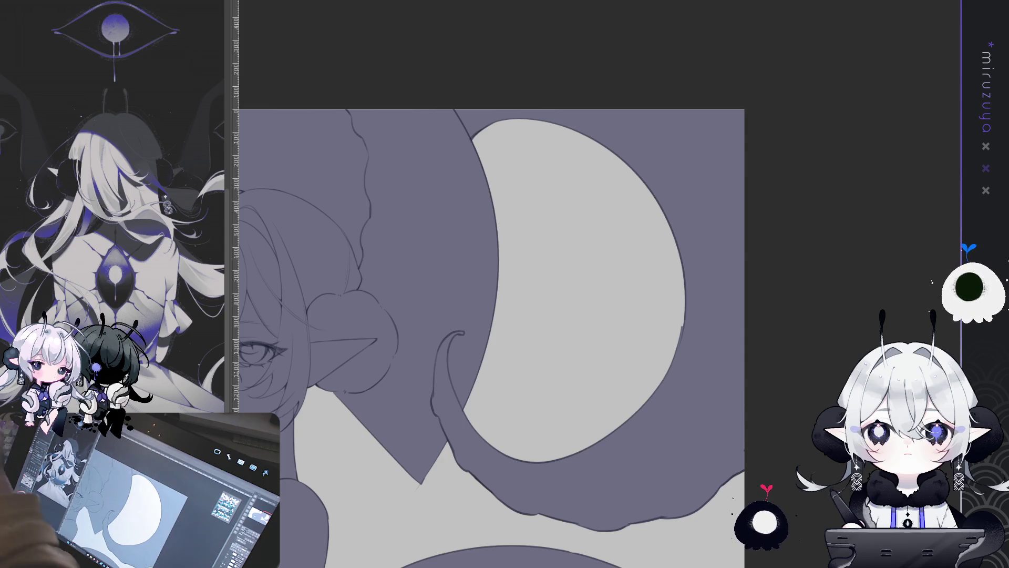
Pan to the canvas's upper-right corner and lasso the area beside the tentacle
{"action": "mouse_move", "coordinate": [567, 544]}
{"action": "left_mouse_down"}
{"action": "mouse_move", "coordinate": [590, 492]}
{"action": "mouse_move", "coordinate": [752, 378]}
{"action": "mouse_move", "coordinate": [752, 328]}
{"action": "left_mouse_up"}
{"action": "scroll", "coordinate": [655, 336], "scroll_direction": "up", "scroll_amount": 5}
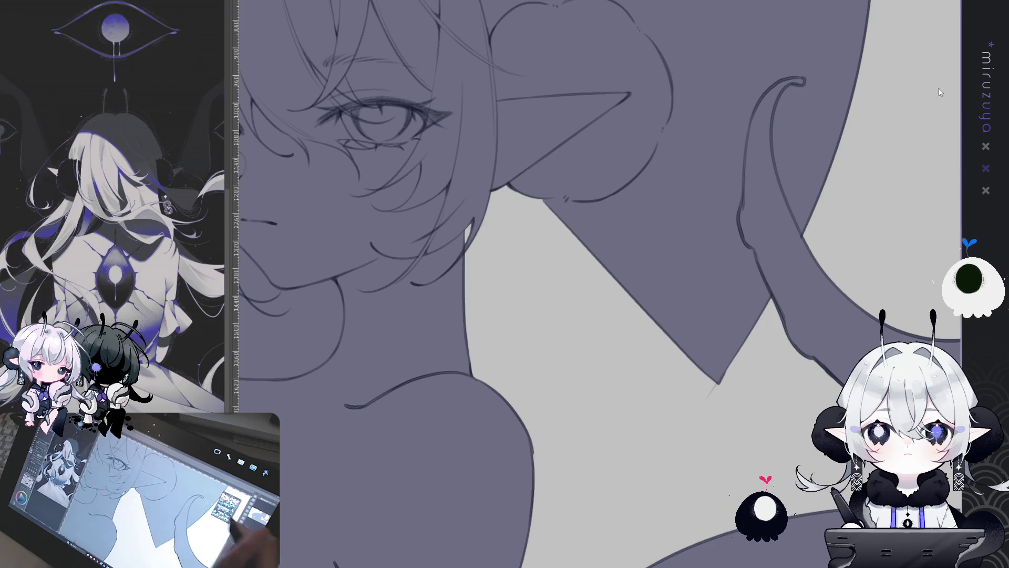
{"action": "key", "text": "ctrl+minus"}
{"action": "left_click_drag", "start_coordinate": [596, 178], "coordinate": [693, 333]}
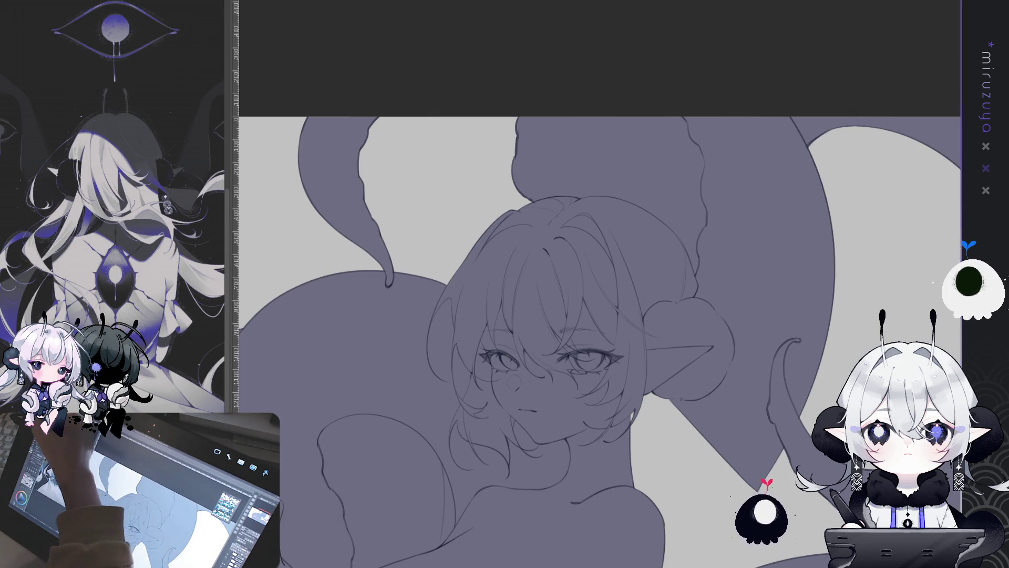
{"action": "left_click_drag", "start_coordinate": [436, 304], "coordinate": [674, 398]}
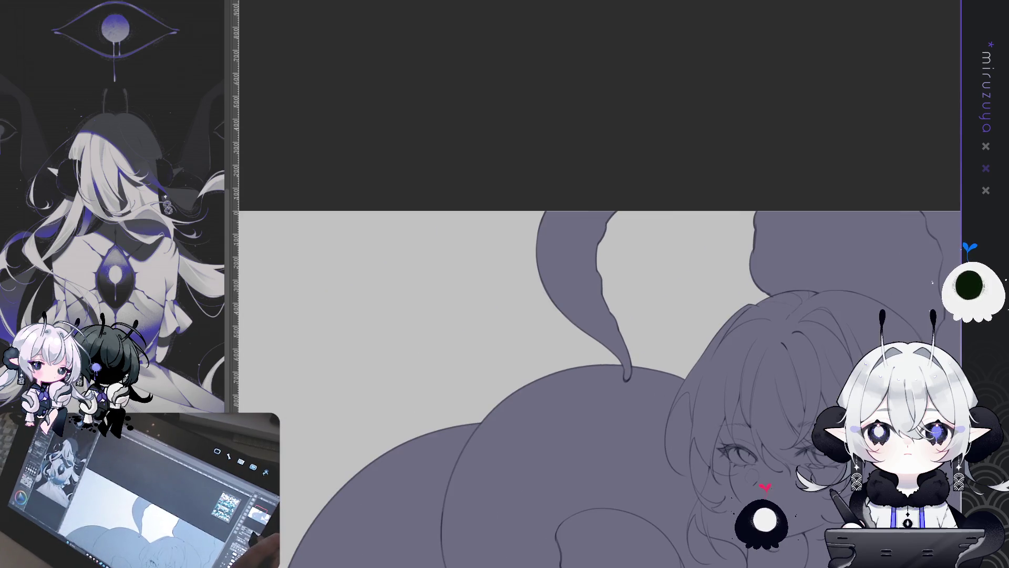
{"action": "key", "text": "ctrl+plus"}
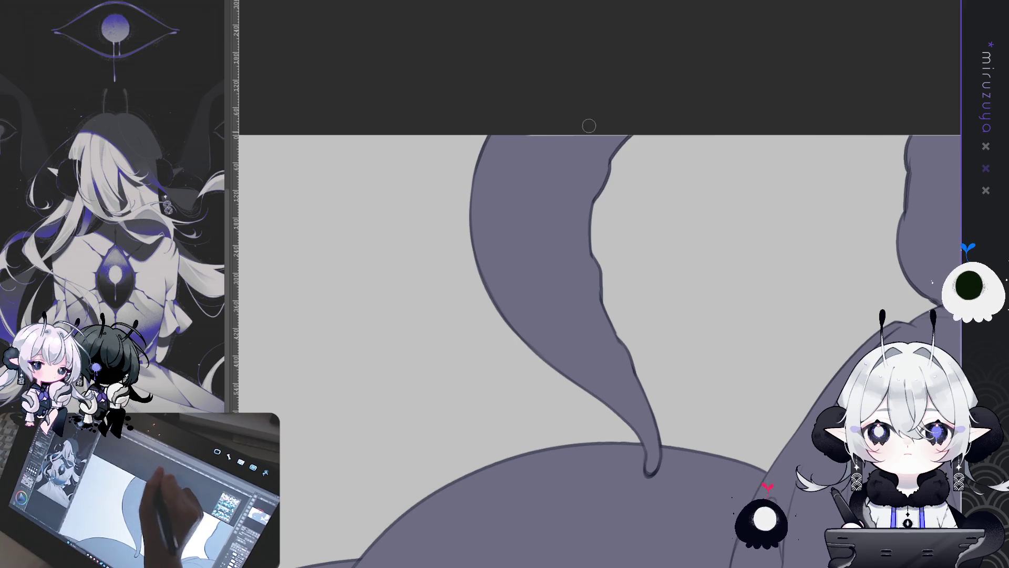
{"action": "left_click_drag", "start_coordinate": [642, 150], "coordinate": [379, 137]}
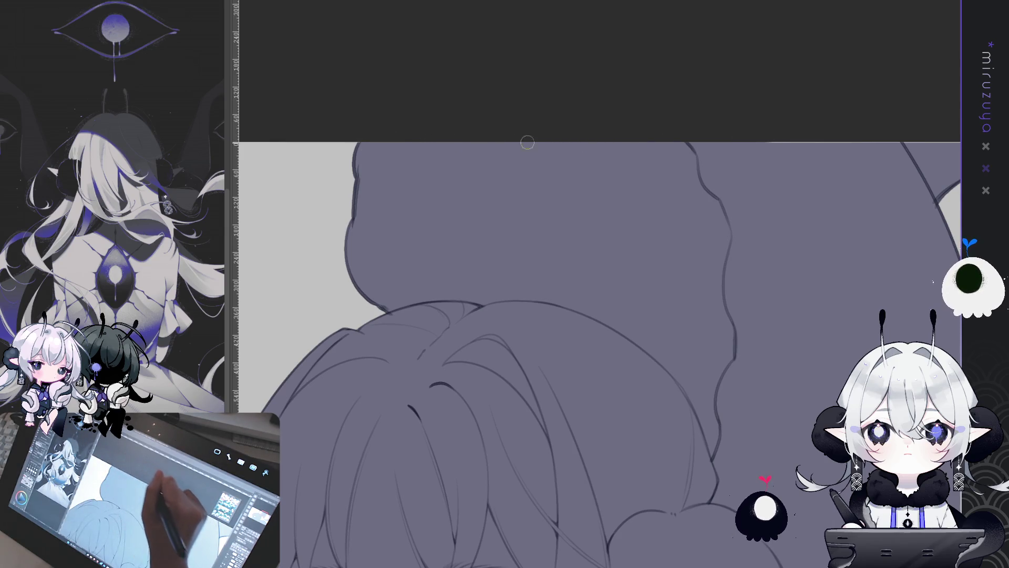
{"action": "left_click_drag", "start_coordinate": [867, 142], "coordinate": [437, 135]}
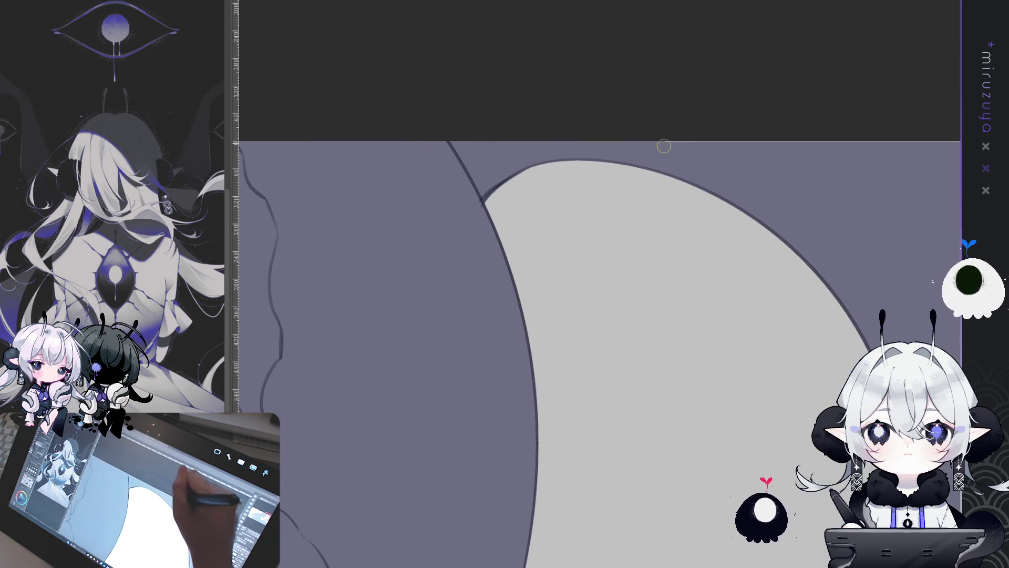
{"action": "left_click_drag", "start_coordinate": [777, 157], "coordinate": [577, 148]}
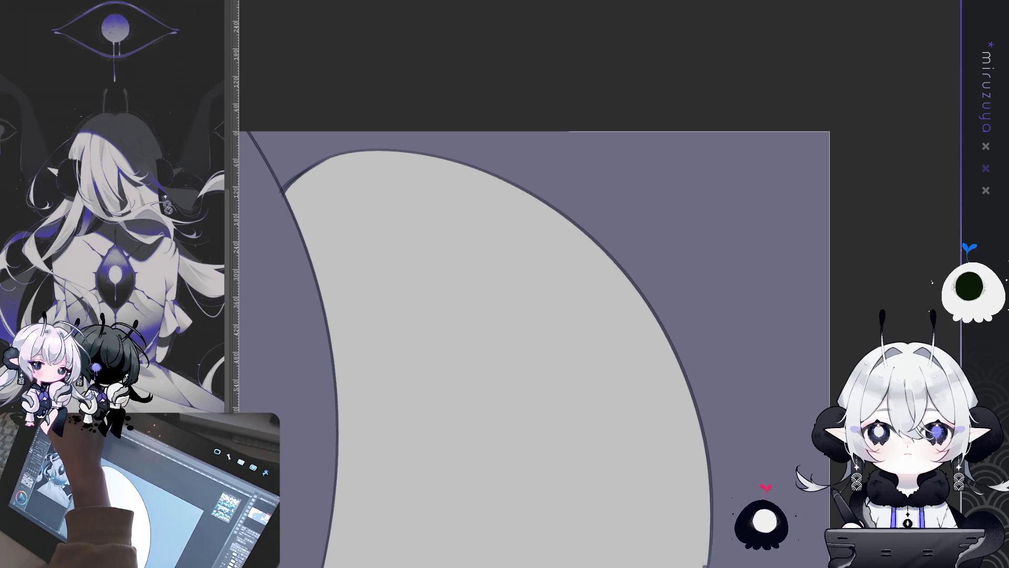
{"action": "mouse_move", "coordinate": [487, 75]}
{"action": "left_mouse_down"}
{"action": "mouse_move", "coordinate": [857, 275]}
{"action": "mouse_move", "coordinate": [444, 142]}
{"action": "left_mouse_up"}
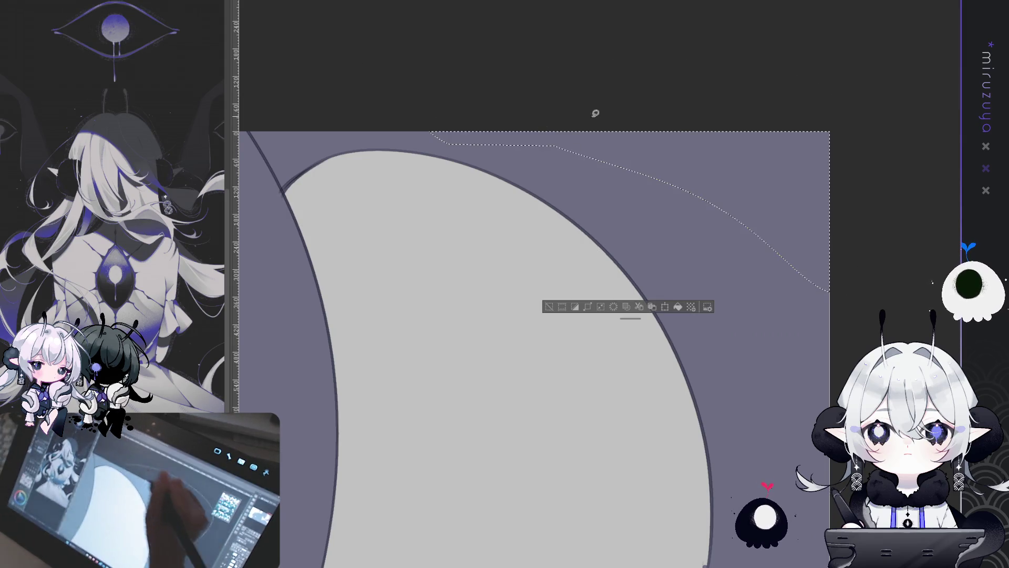
Lasso gaps along the right and lower tentacle edges, discarding the trial selections
{"action": "key", "text": "ctrl+d"}
{"action": "mouse_move", "coordinate": [935, 209]}
{"action": "left_mouse_down"}
{"action": "mouse_move", "coordinate": [758, 130]}
{"action": "mouse_move", "coordinate": [642, 131]}
{"action": "left_mouse_up"}
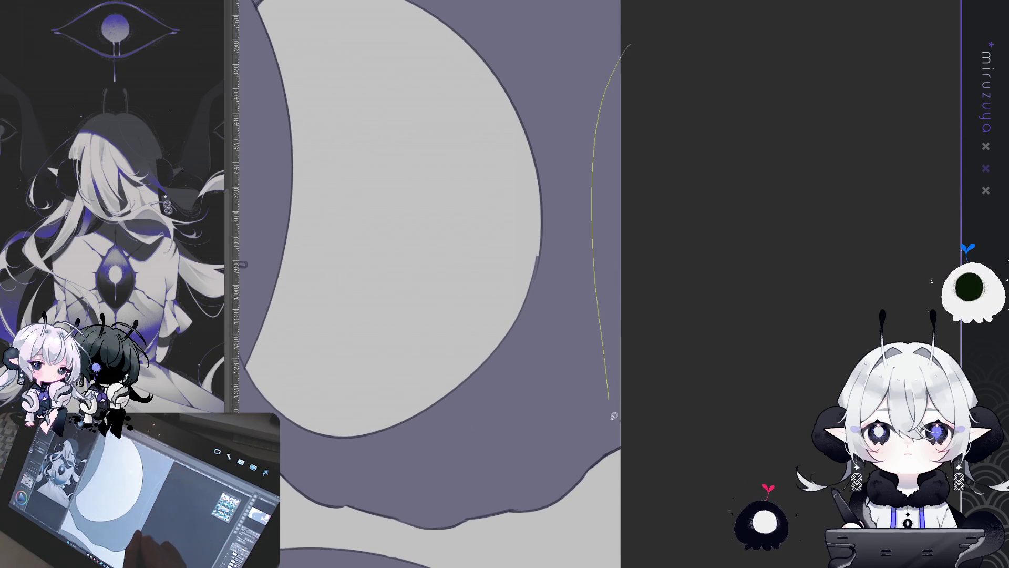
{"action": "left_click_drag", "start_coordinate": [653, 280], "coordinate": [667, 364]}
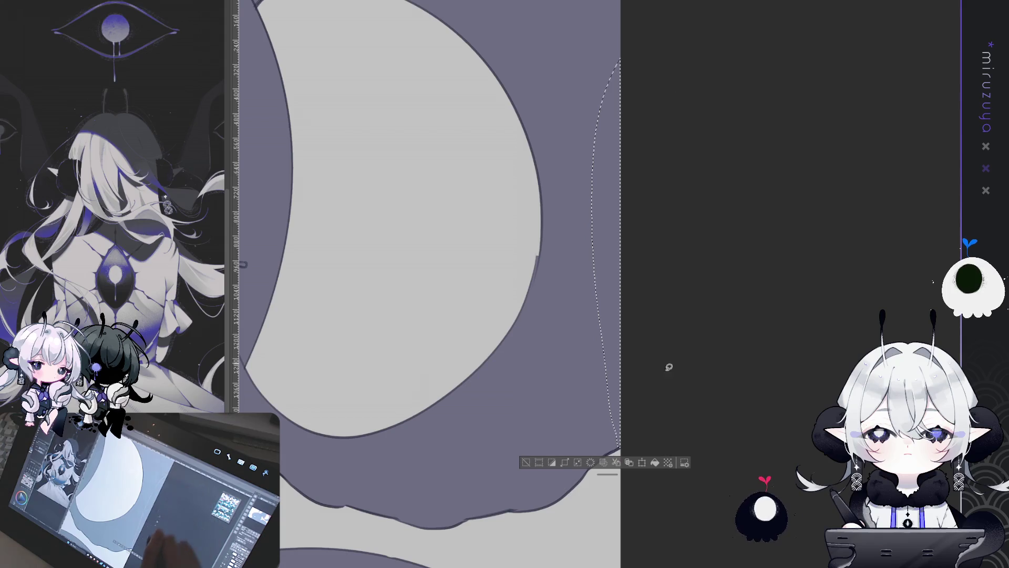
{"action": "left_click", "coordinate": [673, 463]}
{"action": "mouse_move", "coordinate": [671, 459]}
{"action": "left_mouse_down"}
{"action": "mouse_move", "coordinate": [695, 272]}
{"action": "mouse_move", "coordinate": [660, 139]}
{"action": "left_mouse_up"}
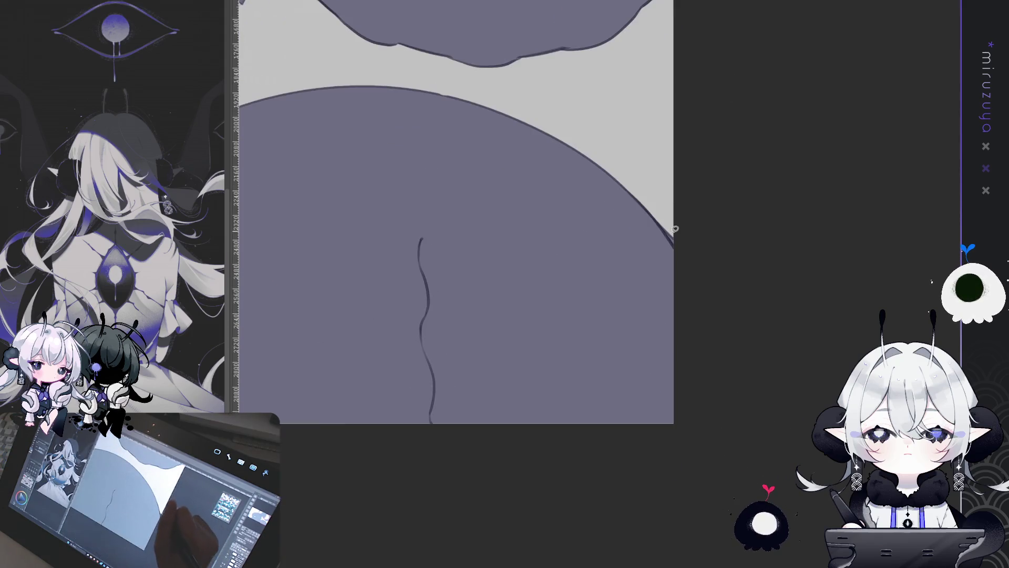
{"action": "left_click_drag", "start_coordinate": [517, 297], "coordinate": [513, 310]}
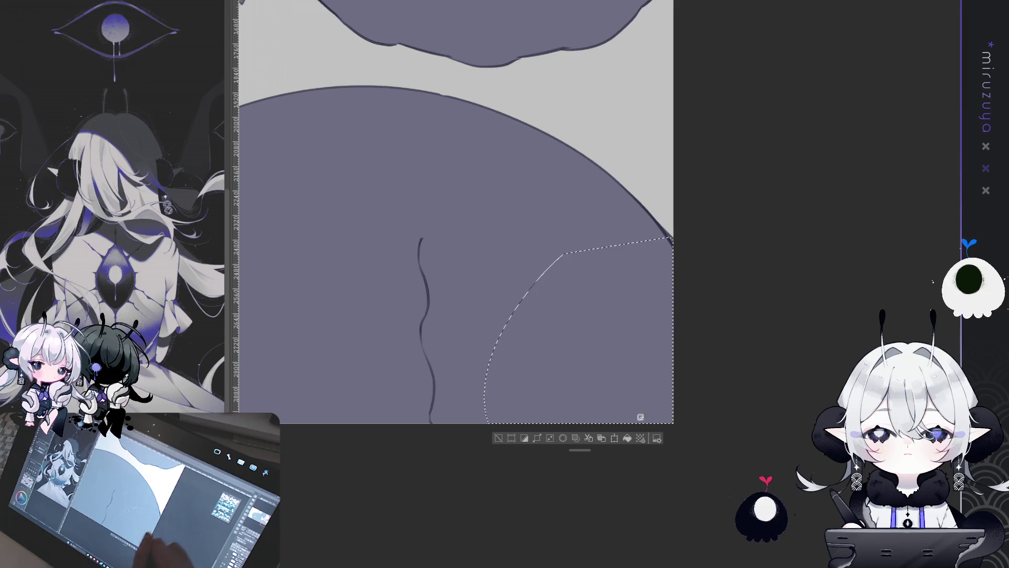
{"action": "left_click", "coordinate": [691, 365]}
Select the gap along the canvas bottom edge, fill it purple, and deselect
{"action": "left_click_drag", "start_coordinate": [626, 401], "coordinate": [817, 345]}
{"action": "mouse_move", "coordinate": [777, 225]}
{"action": "left_mouse_down"}
{"action": "mouse_move", "coordinate": [635, 395]}
{"action": "mouse_move", "coordinate": [745, 334]}
{"action": "left_mouse_up"}
{"action": "mouse_move", "coordinate": [453, 417]}
{"action": "left_mouse_down"}
{"action": "mouse_move", "coordinate": [714, 416]}
{"action": "mouse_move", "coordinate": [714, 368]}
{"action": "left_mouse_up"}
{"action": "scroll", "coordinate": [696, 370], "scroll_direction": "down", "scroll_amount": 3}
{"action": "mouse_move", "coordinate": [784, 304]}
{"action": "left_mouse_down"}
{"action": "mouse_move", "coordinate": [744, 271]}
{"action": "mouse_move", "coordinate": [363, 280]}
{"action": "mouse_move", "coordinate": [312, 263]}
{"action": "mouse_move", "coordinate": [278, 138]}
{"action": "mouse_move", "coordinate": [637, 417]}
{"action": "mouse_move", "coordinate": [605, 389]}
{"action": "left_mouse_up"}
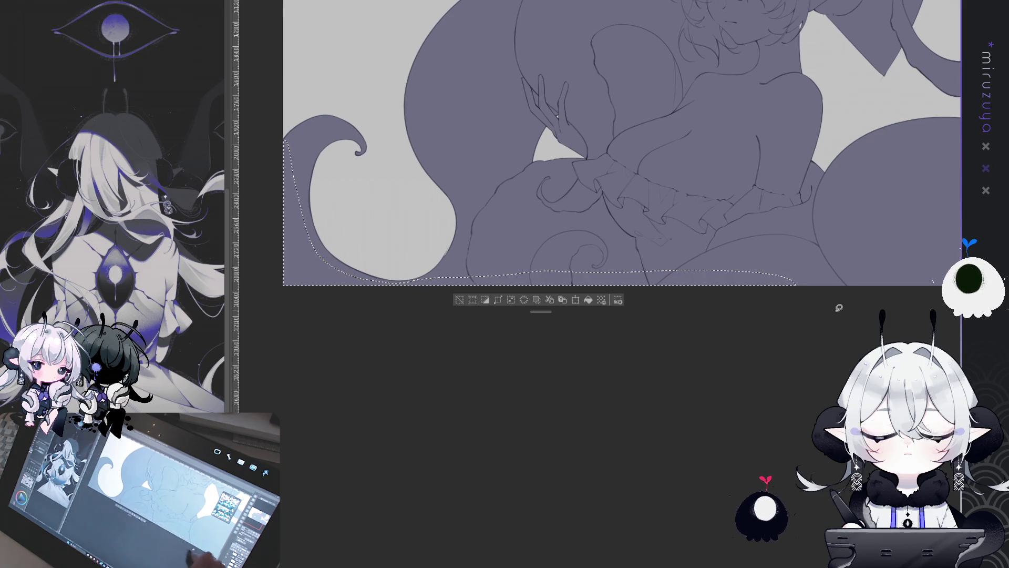
{"action": "key", "text": "alt+BackSpace"}
{"action": "key", "text": "ctrl+d"}
{"action": "key", "text": "ctrl+0"}
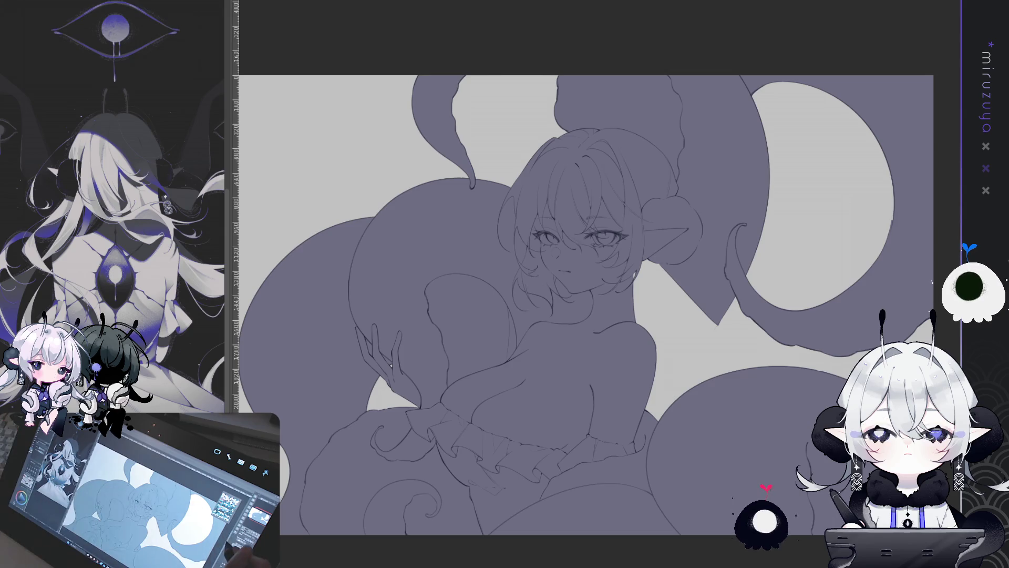
Look over the face and right tentacle, then hide the purple flat fill layer
{"action": "scroll", "coordinate": [586, 305], "scroll_direction": "up", "scroll_amount": 2}
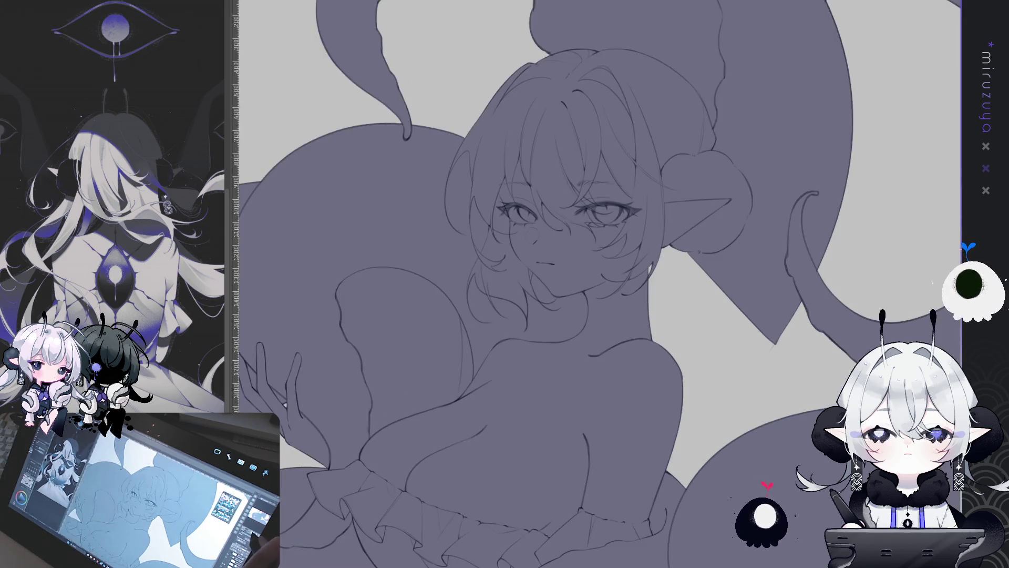
{"action": "scroll", "coordinate": [586, 305], "scroll_direction": "up", "scroll_amount": 2}
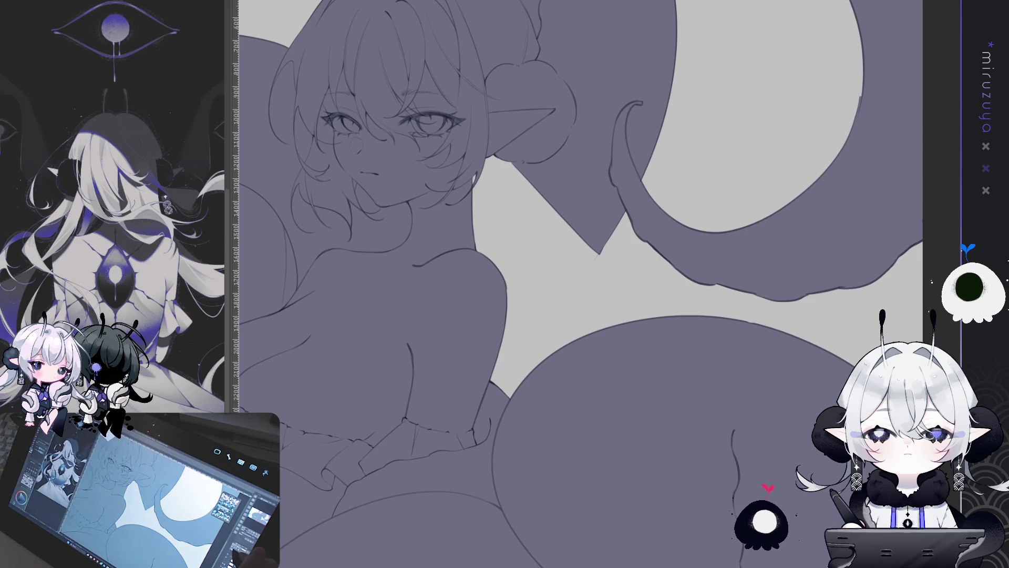
{"action": "scroll", "coordinate": [578, 283], "scroll_direction": "right", "scroll_amount": 3}
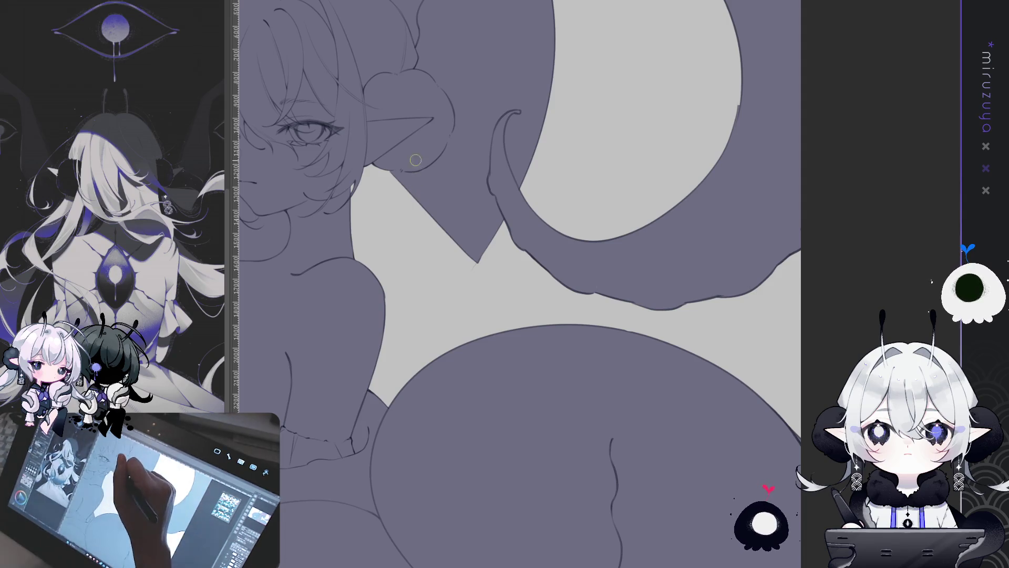
{"action": "key", "text": "ctrl+z"}
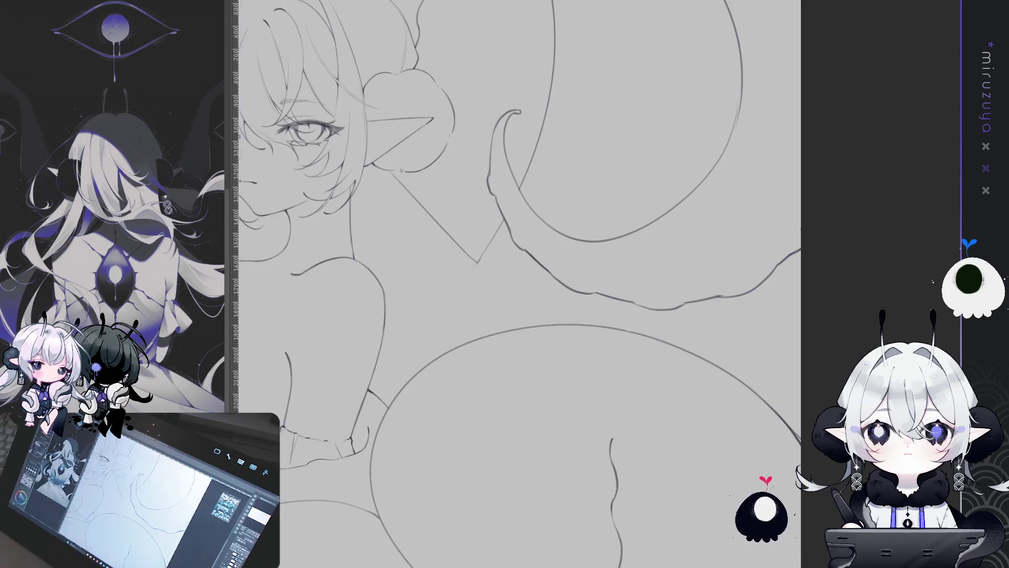
Show the blue sketch and draw two thin hair strands curving down from the ear
{"action": "key", "text": "ctrl+z"}
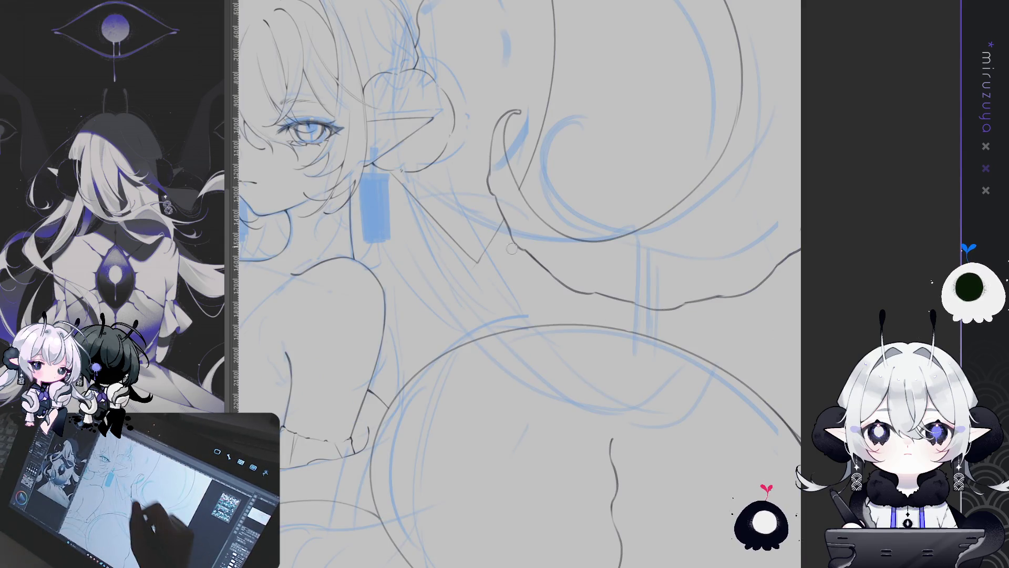
{"action": "mouse_move", "coordinate": [420, 161]}
{"action": "left_mouse_down"}
{"action": "mouse_move", "coordinate": [446, 219]}
{"action": "mouse_move", "coordinate": [615, 423]}
{"action": "mouse_move", "coordinate": [683, 362]}
{"action": "left_mouse_up"}
{"action": "key", "text": "ctrl+z"}
{"action": "mouse_move", "coordinate": [418, 167]}
{"action": "left_mouse_down"}
{"action": "mouse_move", "coordinate": [473, 316]}
{"action": "mouse_move", "coordinate": [665, 417]}
{"action": "left_mouse_up"}
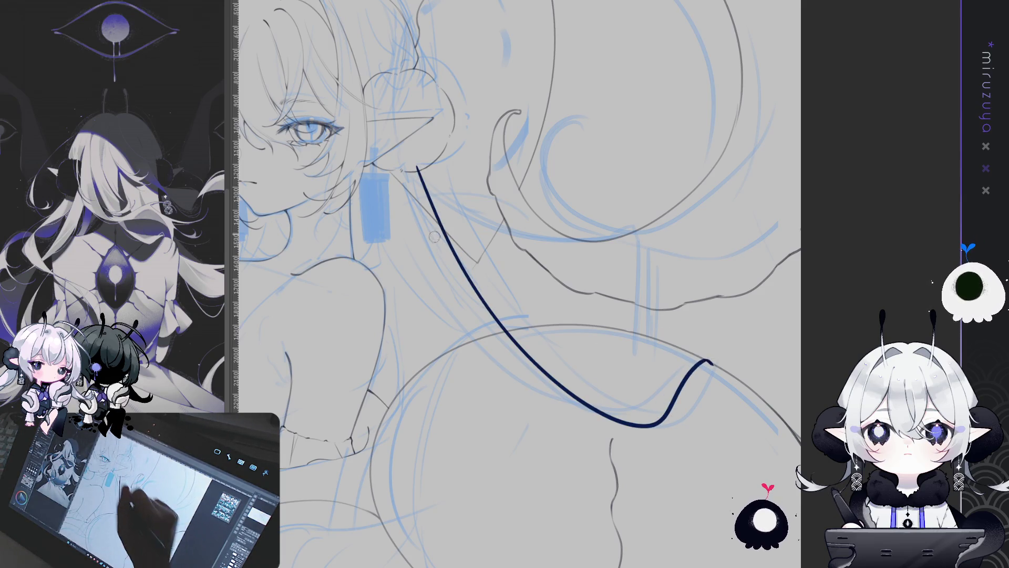
{"action": "left_click_drag", "start_coordinate": [421, 169], "coordinate": [436, 215]}
{"action": "mouse_move", "coordinate": [415, 169]}
{"action": "left_mouse_down"}
{"action": "mouse_move", "coordinate": [558, 444]}
{"action": "mouse_move", "coordinate": [644, 459]}
{"action": "mouse_move", "coordinate": [710, 363]}
{"action": "left_mouse_up"}
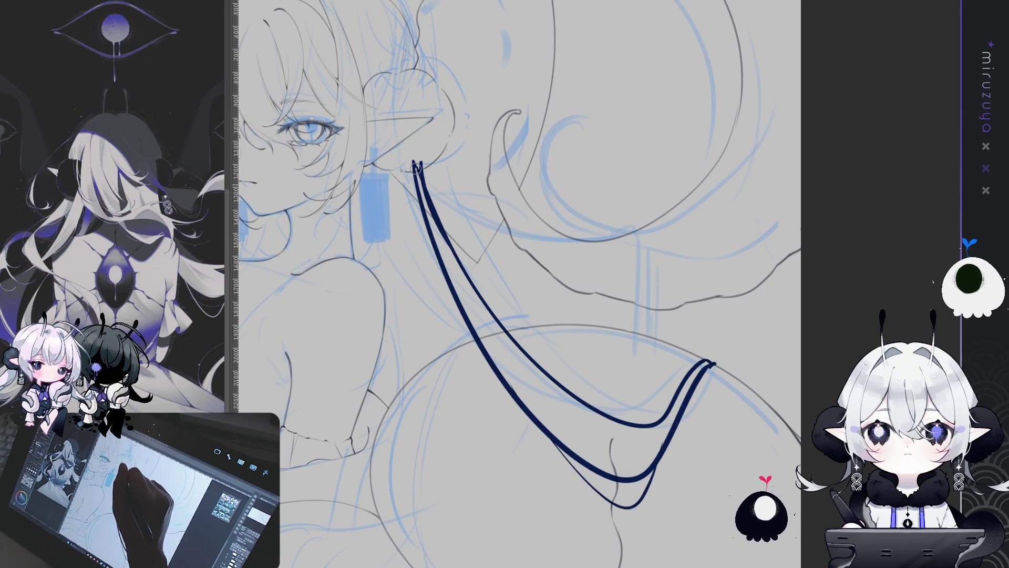
Extend a hair strand to the canvas bottom and add another running down-left
{"action": "mouse_move", "coordinate": [522, 449]}
{"action": "left_mouse_down"}
{"action": "mouse_move", "coordinate": [710, 312]}
{"action": "mouse_move", "coordinate": [717, 370]}
{"action": "left_mouse_up"}
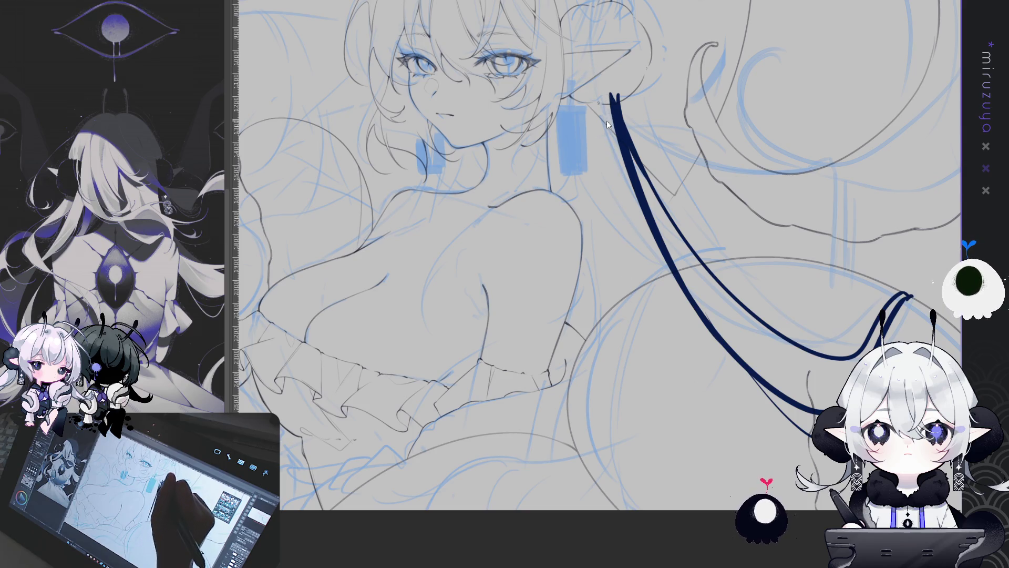
{"action": "left_click_drag", "start_coordinate": [624, 357], "coordinate": [631, 509]}
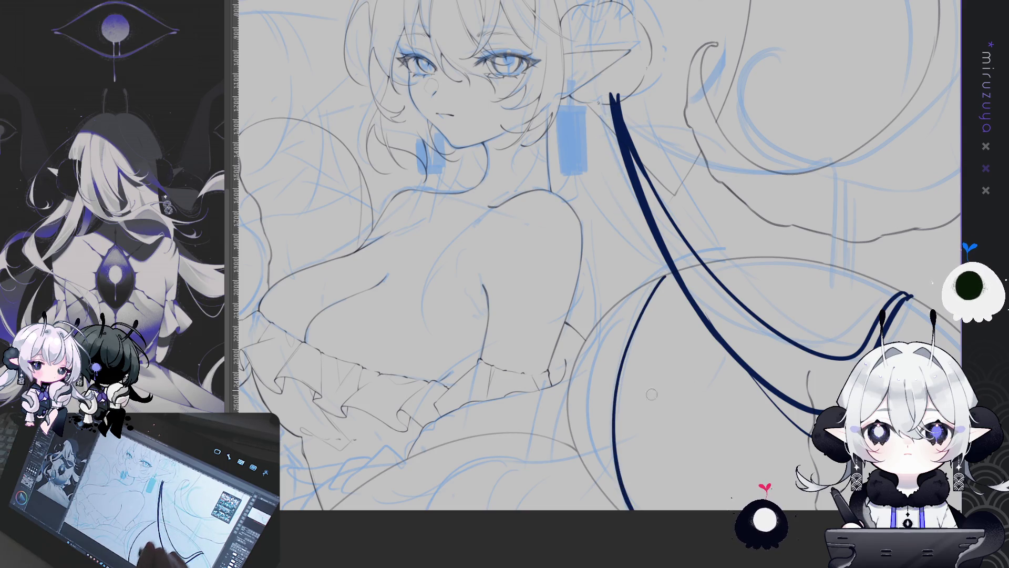
{"action": "left_click_drag", "start_coordinate": [658, 275], "coordinate": [639, 332]}
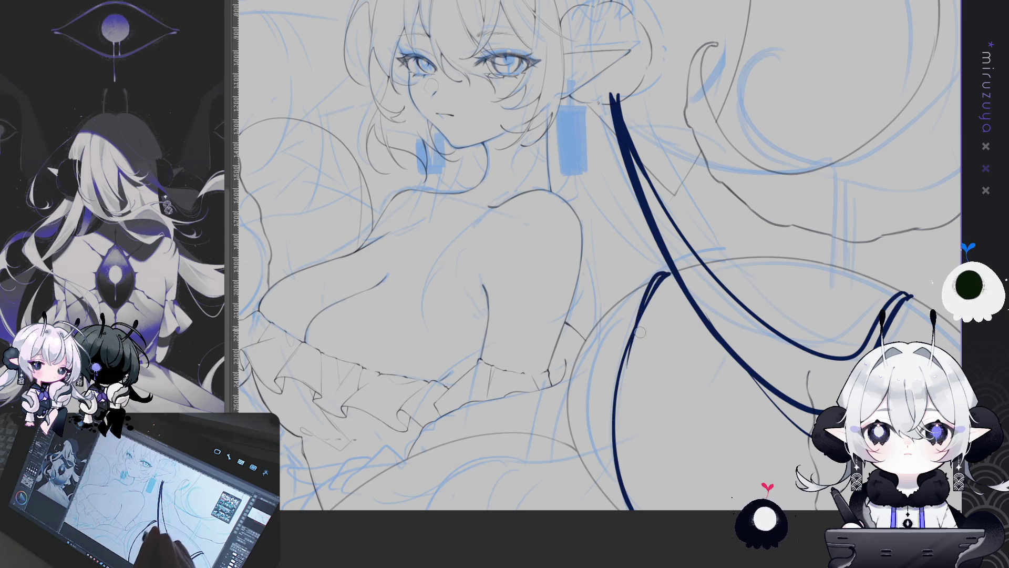
{"action": "scroll", "coordinate": [597, 255], "scroll_direction": "down", "scroll_amount": 3}
{"action": "scroll", "coordinate": [597, 255], "scroll_direction": "up", "scroll_amount": 4}
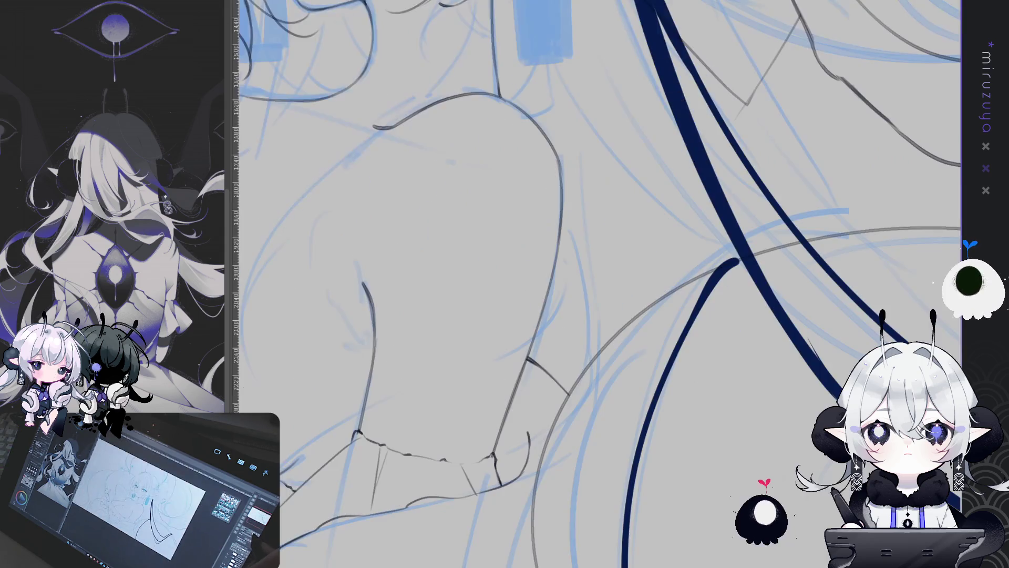
{"action": "scroll", "coordinate": [596, 255], "scroll_direction": "down", "scroll_amount": 2}
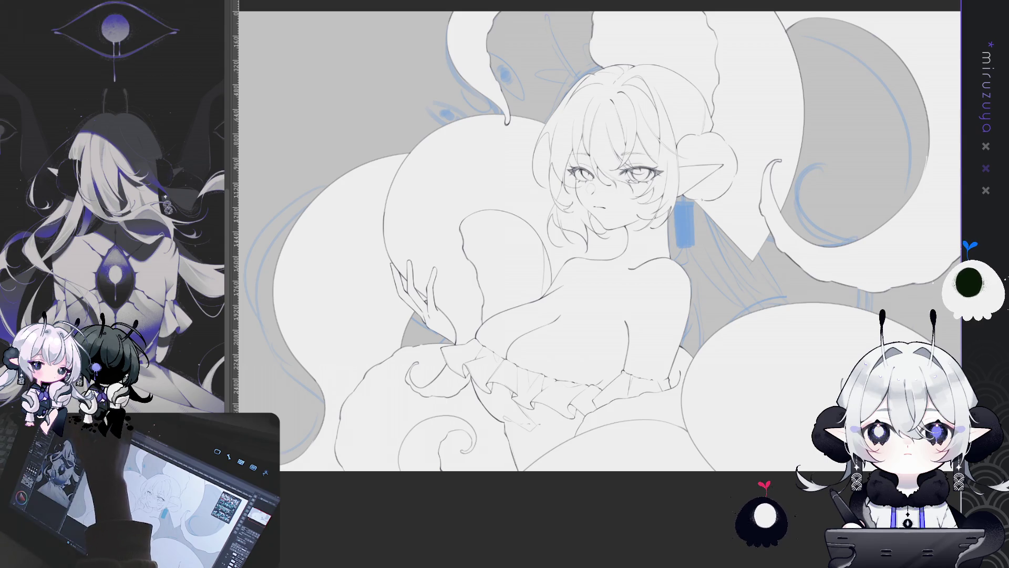
Fill the background around the figure with solid black, then zoom in on the face
{"action": "left_click", "coordinate": [242, 96]}
{"action": "scroll", "coordinate": [826, 320], "scroll_direction": "down", "scroll_amount": 1}
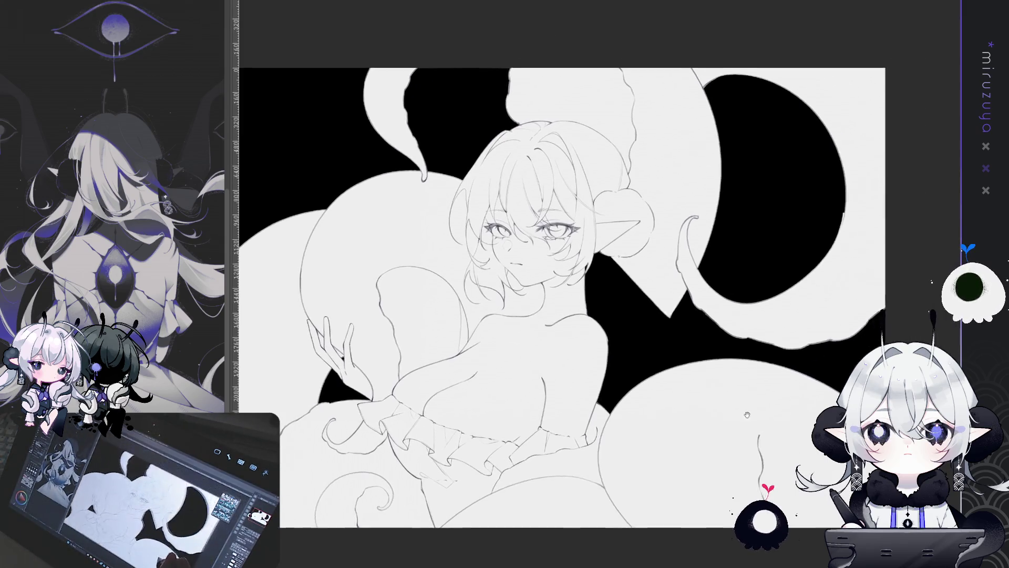
{"action": "left_click_drag", "start_coordinate": [831, 313], "coordinate": [826, 320]}
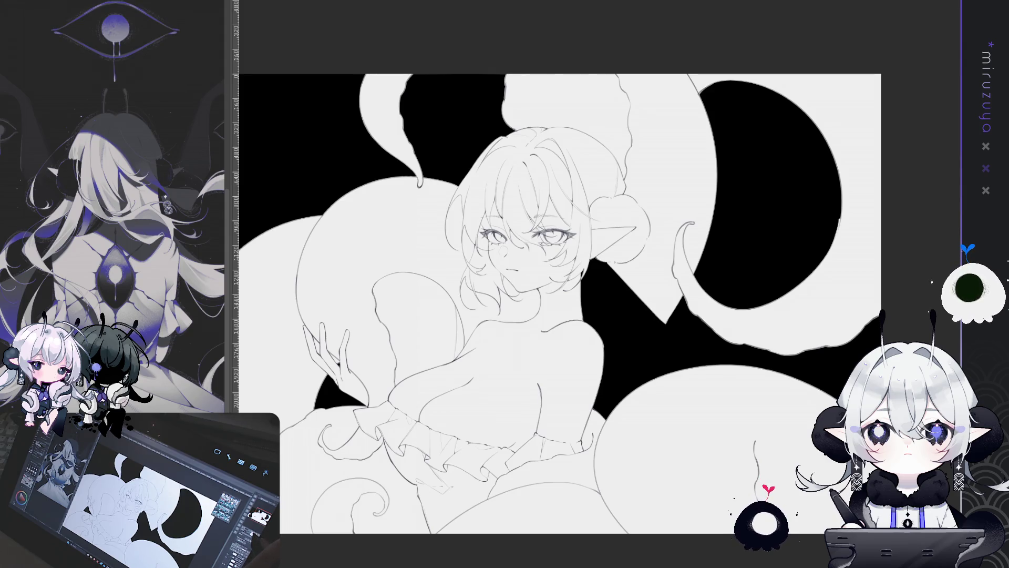
{"action": "scroll", "coordinate": [525, 237], "scroll_direction": "up", "scroll_amount": 5}
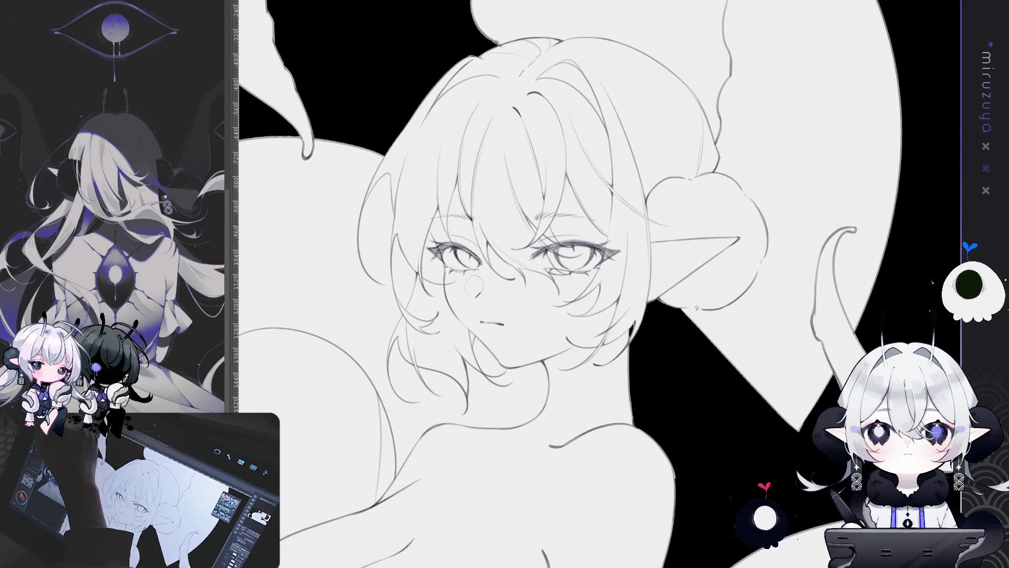
{"action": "mouse_move", "coordinate": [760, 356]}
{"action": "left_mouse_down"}
{"action": "mouse_move", "coordinate": [789, 358]}
{"action": "mouse_move", "coordinate": [779, 388]}
{"action": "left_mouse_up"}
{"action": "scroll", "coordinate": [789, 357], "scroll_direction": "up", "scroll_amount": 1}
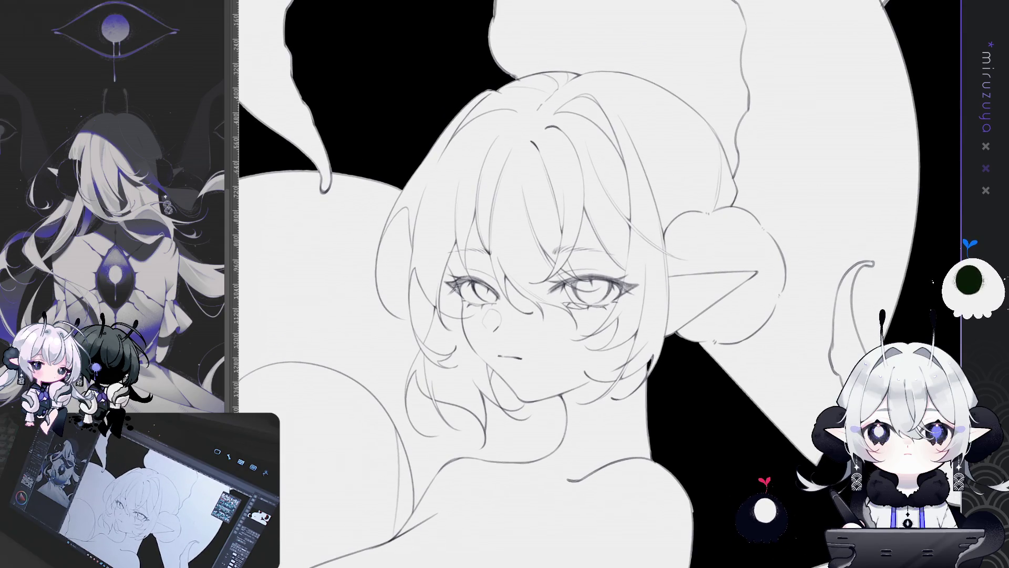
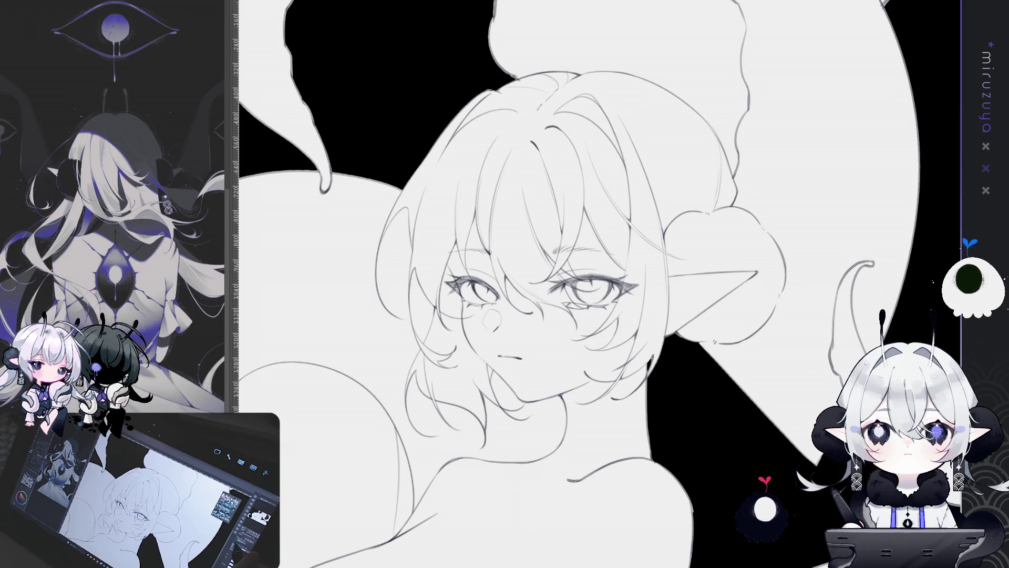
Hide the face details layer and recentre the view on the hair
{"action": "left_click_drag", "start_coordinate": [560, 60], "coordinate": [515, 62]}
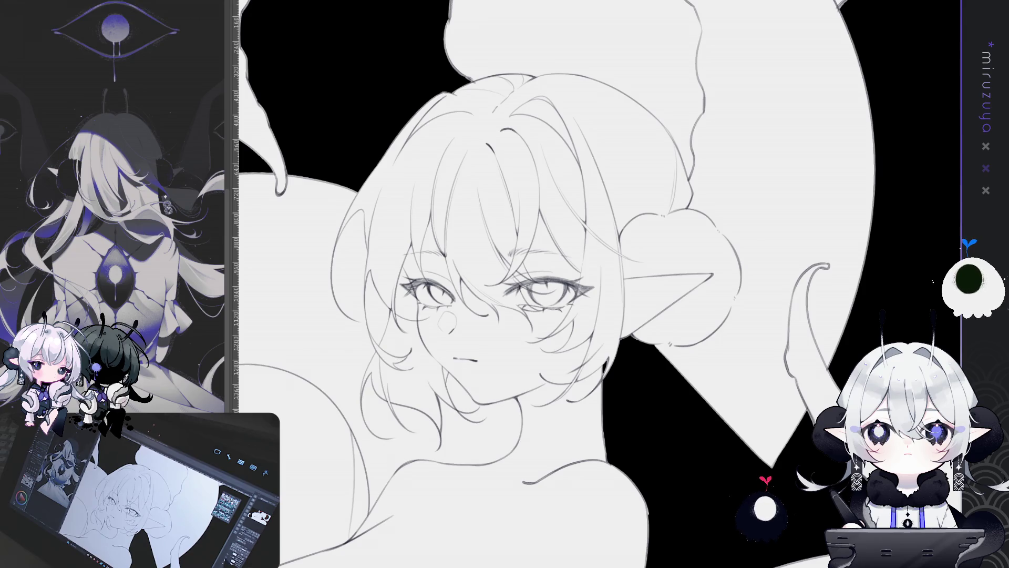
{"action": "left_click", "coordinate": [819, 304]}
{"action": "left_click_drag", "start_coordinate": [819, 303], "coordinate": [858, 290]}
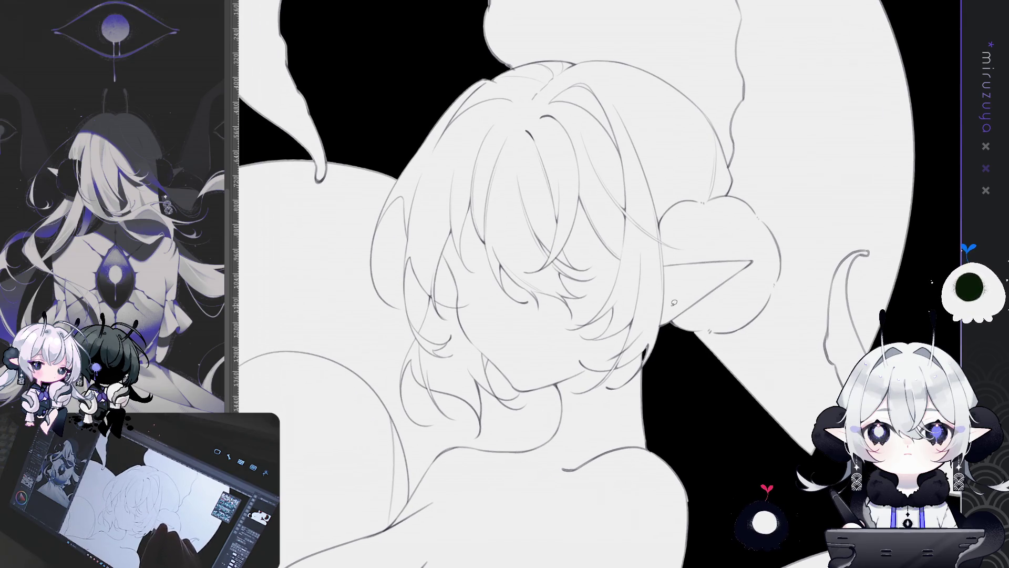
Sketch closing guide lines around the neck, left edge and top of the hair, then fill it dark grey
{"action": "left_click_drag", "start_coordinate": [668, 310], "coordinate": [646, 378]}
{"action": "left_click_drag", "start_coordinate": [573, 395], "coordinate": [522, 319]}
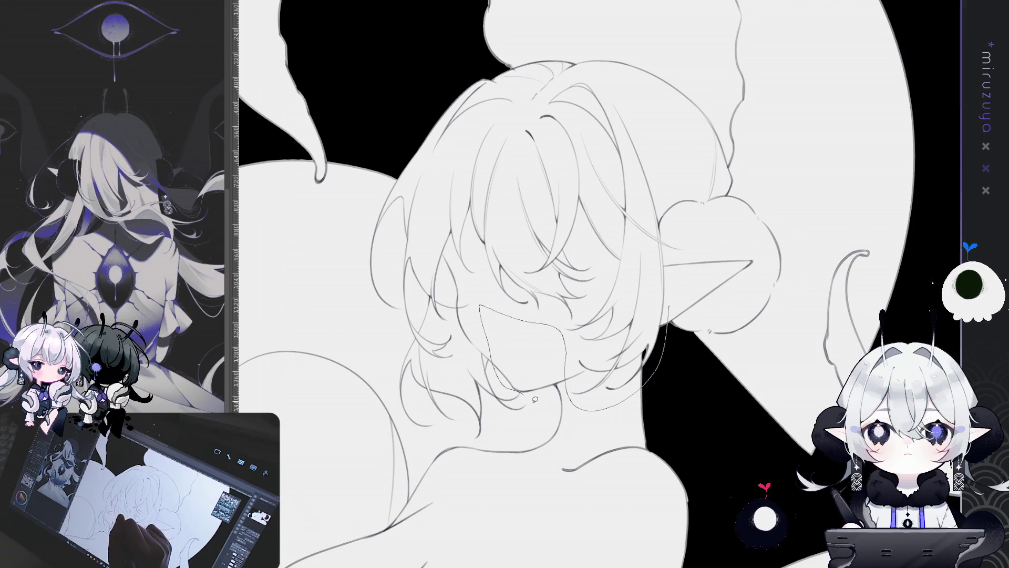
{"action": "left_click_drag", "start_coordinate": [396, 407], "coordinate": [382, 317]}
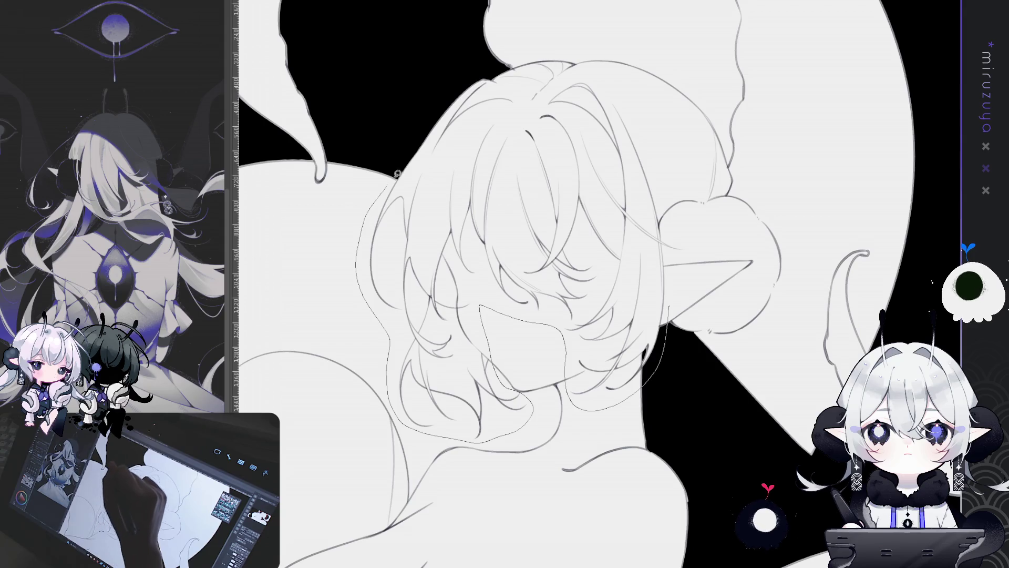
{"action": "left_click_drag", "start_coordinate": [397, 174], "coordinate": [743, 193]}
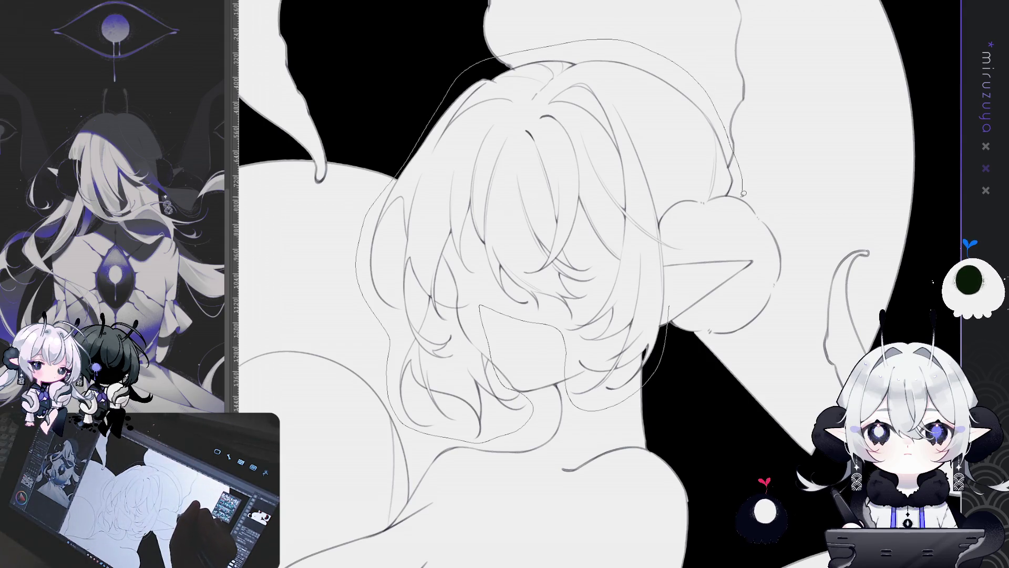
{"action": "left_click", "coordinate": [657, 283]}
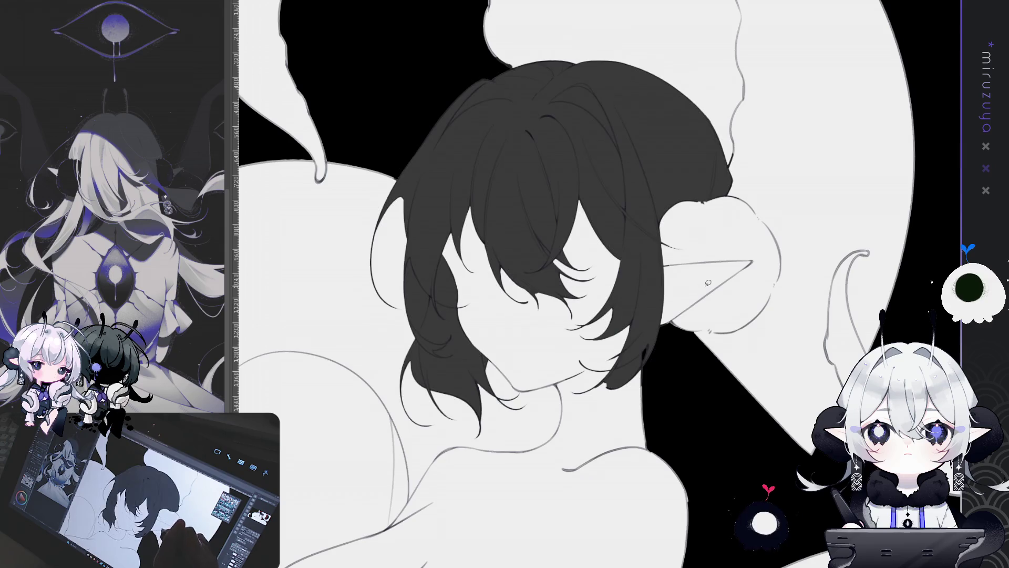
Carve back the hair's left edge and lower-right tips with light grey, covering the faint left strand
{"action": "left_click_drag", "start_coordinate": [585, 348], "coordinate": [600, 311]}
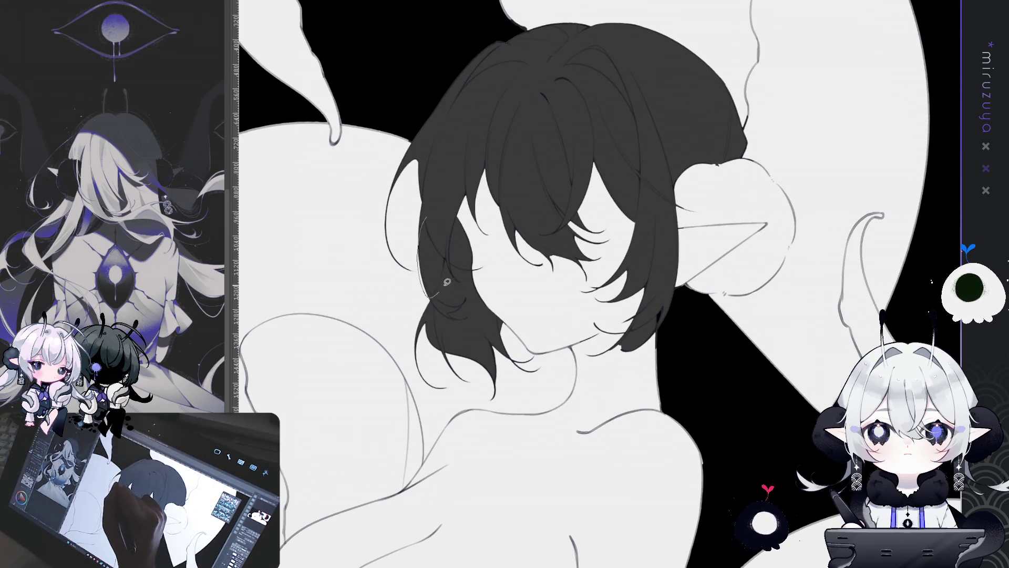
{"action": "left_click_drag", "start_coordinate": [447, 282], "coordinate": [446, 241]}
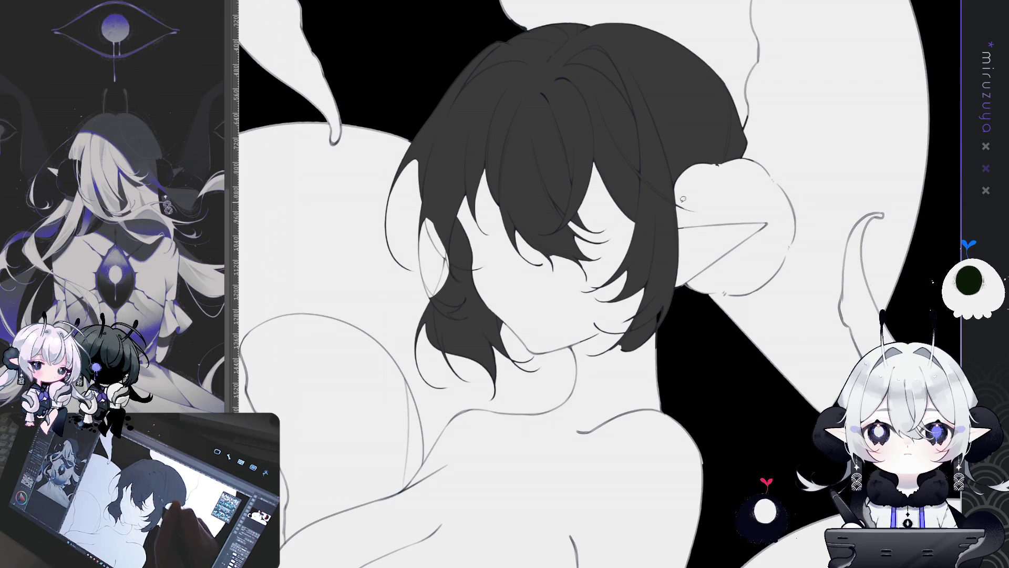
{"action": "left_click_drag", "start_coordinate": [627, 330], "coordinate": [656, 318]}
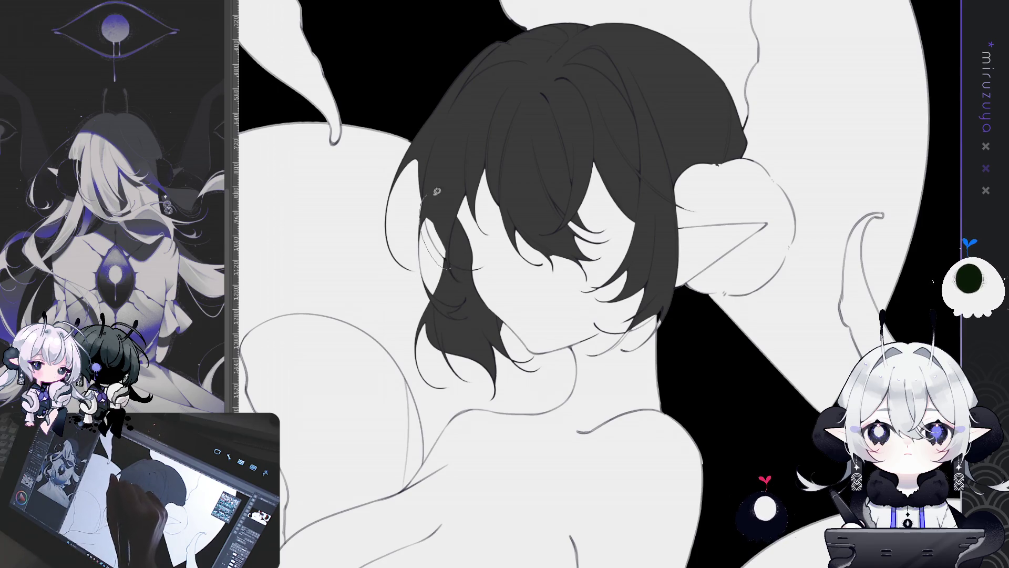
{"action": "left_click_drag", "start_coordinate": [436, 192], "coordinate": [441, 263]}
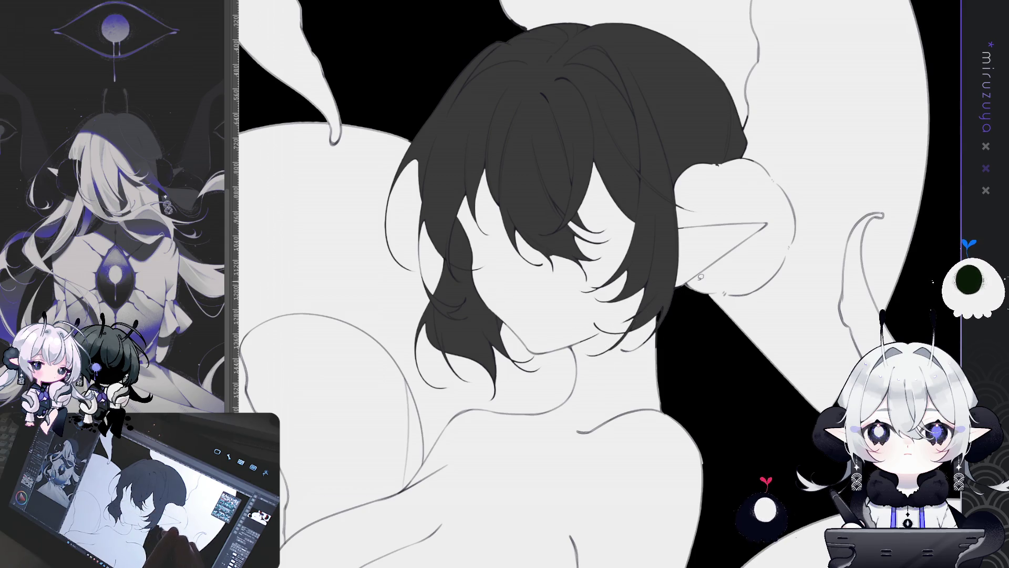
{"action": "mouse_move", "coordinate": [739, 144]}
{"action": "left_mouse_down"}
{"action": "mouse_move", "coordinate": [586, 238]}
{"action": "mouse_move", "coordinate": [772, 190]}
{"action": "mouse_move", "coordinate": [847, 137]}
{"action": "left_mouse_up"}
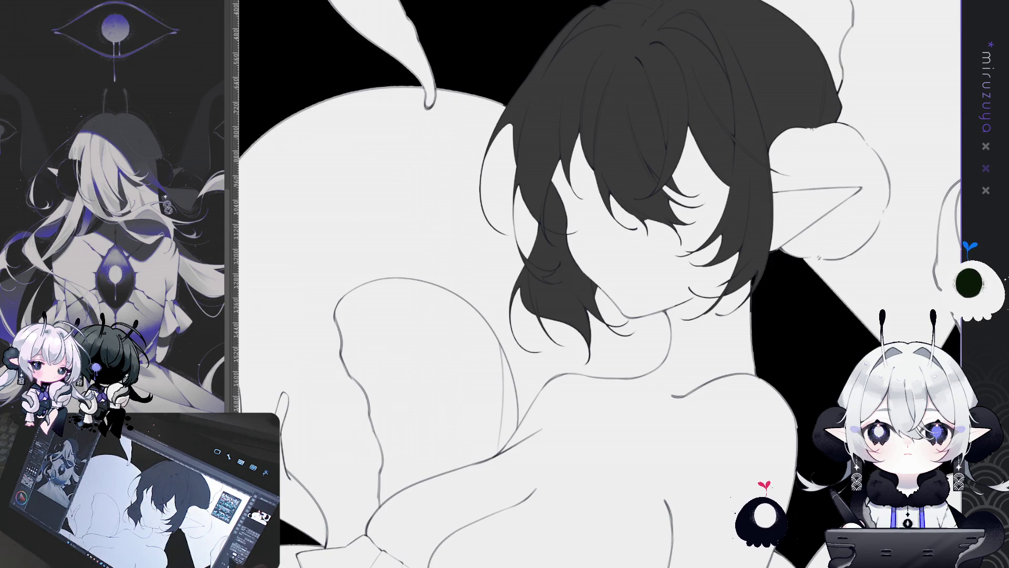
Show the face details again, then zoom, pan and rotate the view to inspect the ruffle
{"action": "left_click_drag", "start_coordinate": [837, 330], "coordinate": [682, 351]}
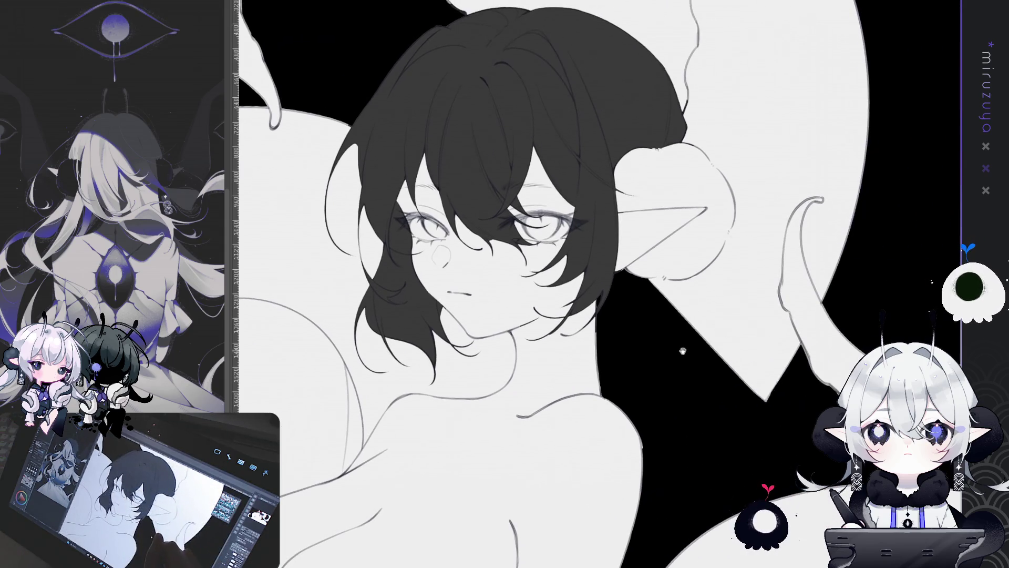
{"action": "scroll", "coordinate": [698, 368], "scroll_direction": "down", "scroll_amount": 3}
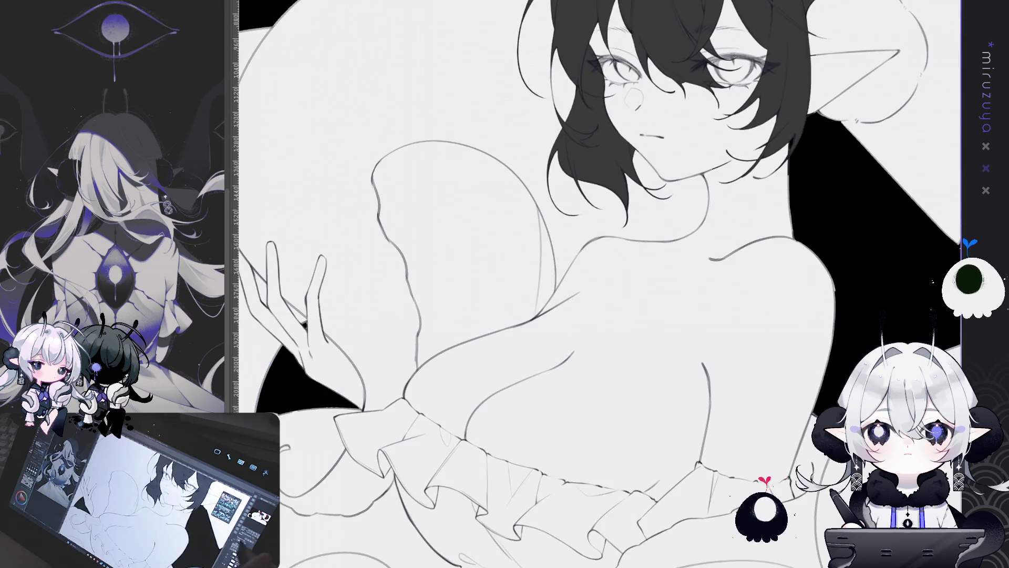
{"action": "left_click_drag", "start_coordinate": [710, 325], "coordinate": [628, 207]}
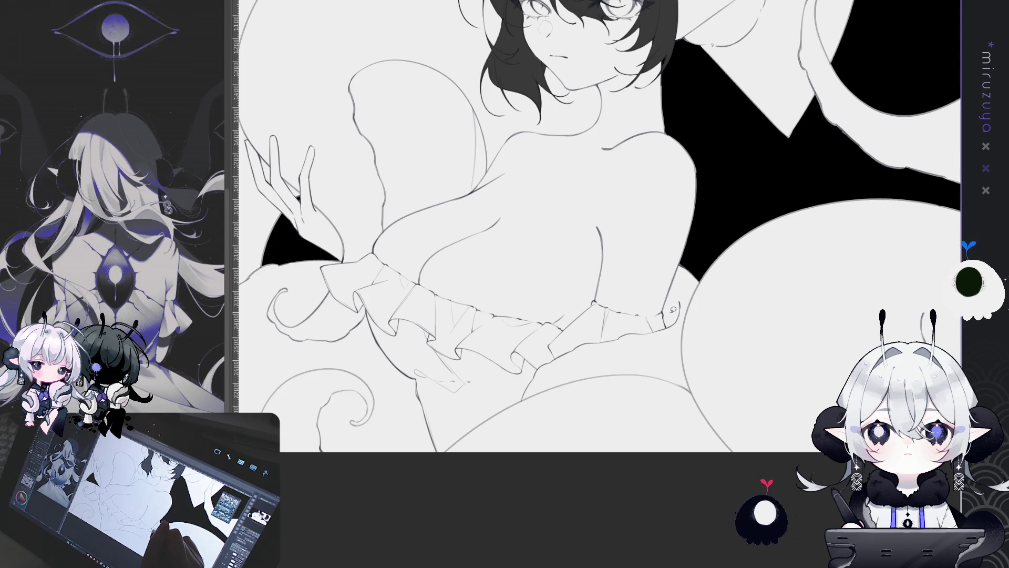
{"action": "scroll", "coordinate": [673, 310], "scroll_direction": "up", "scroll_amount": 2}
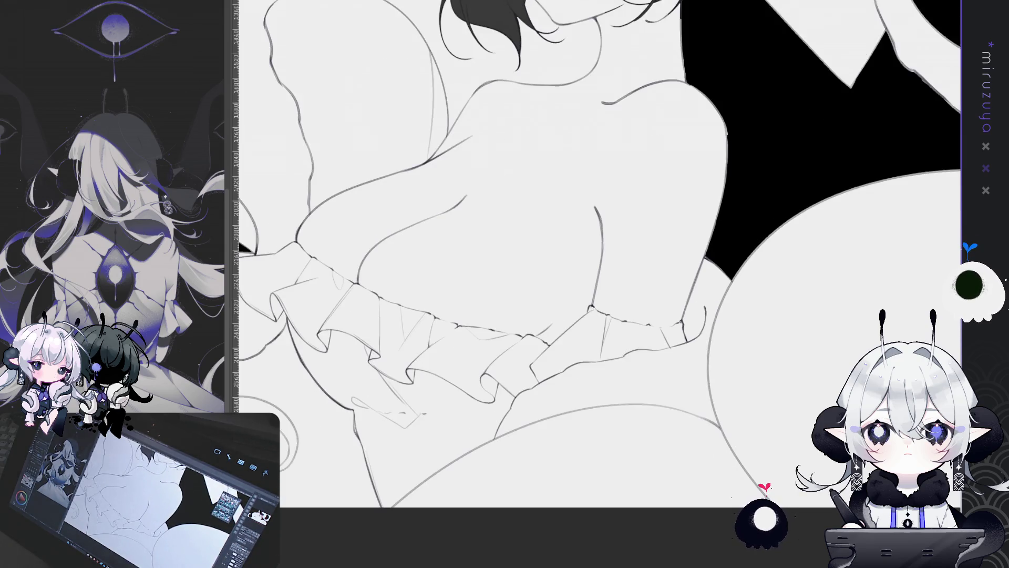
{"action": "left_click_drag", "start_coordinate": [599, 315], "coordinate": [546, 200]}
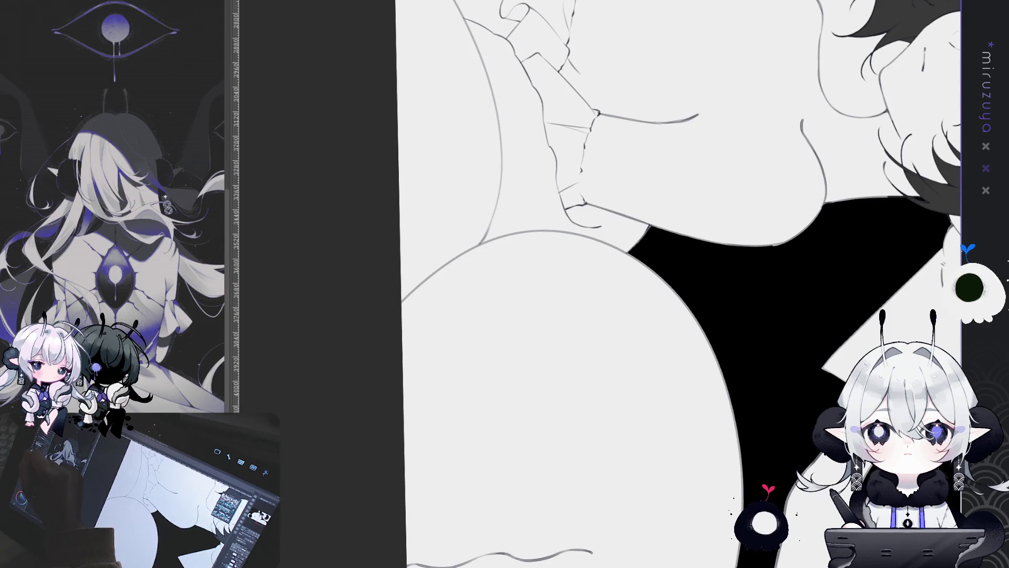
{"action": "left_click_drag", "start_coordinate": [263, 173], "coordinate": [276, 241]}
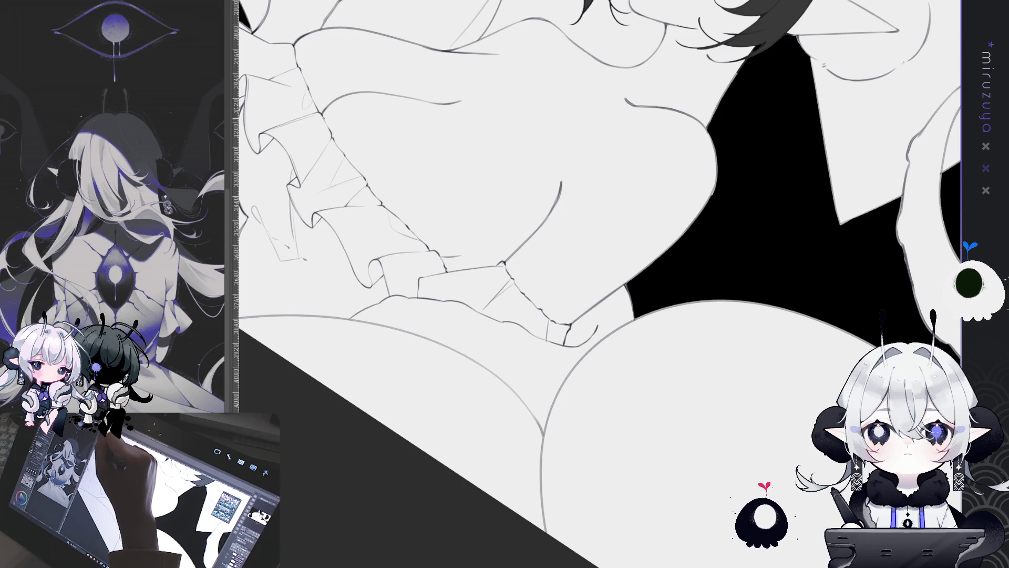
Reset the canvas rotation, frame the ruffled waistband, and sketch guide lines along its left edge and top
{"action": "scroll", "coordinate": [600, 283], "scroll_direction": "up", "scroll_amount": 10}
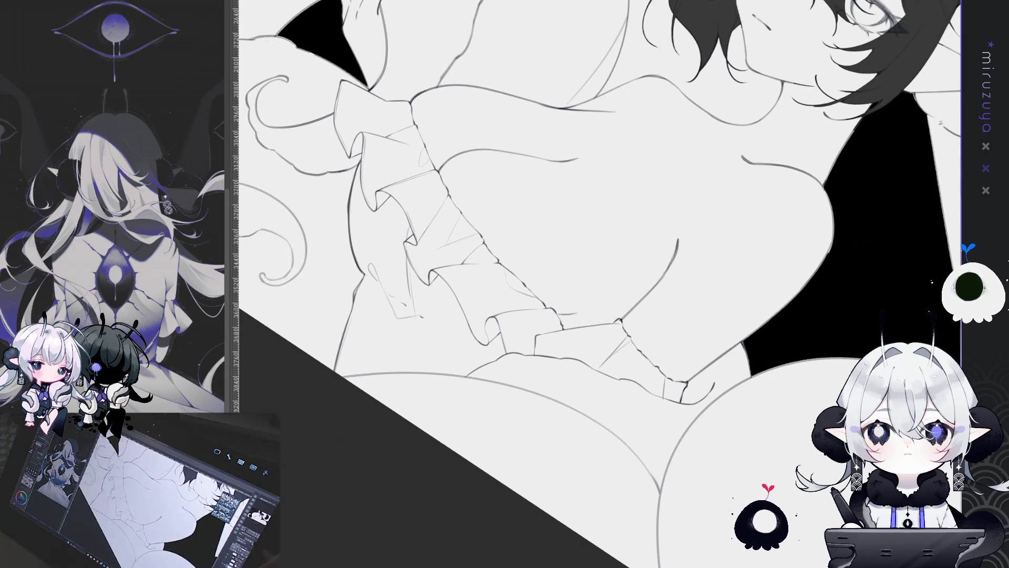
{"action": "key", "text": "ctrl+shift+r"}
{"action": "scroll", "coordinate": [599, 252], "scroll_direction": "down", "scroll_amount": 3}
{"action": "mouse_move", "coordinate": [863, 232]}
{"action": "left_mouse_down"}
{"action": "mouse_move", "coordinate": [802, 241]}
{"action": "mouse_move", "coordinate": [858, 223]}
{"action": "left_mouse_up"}
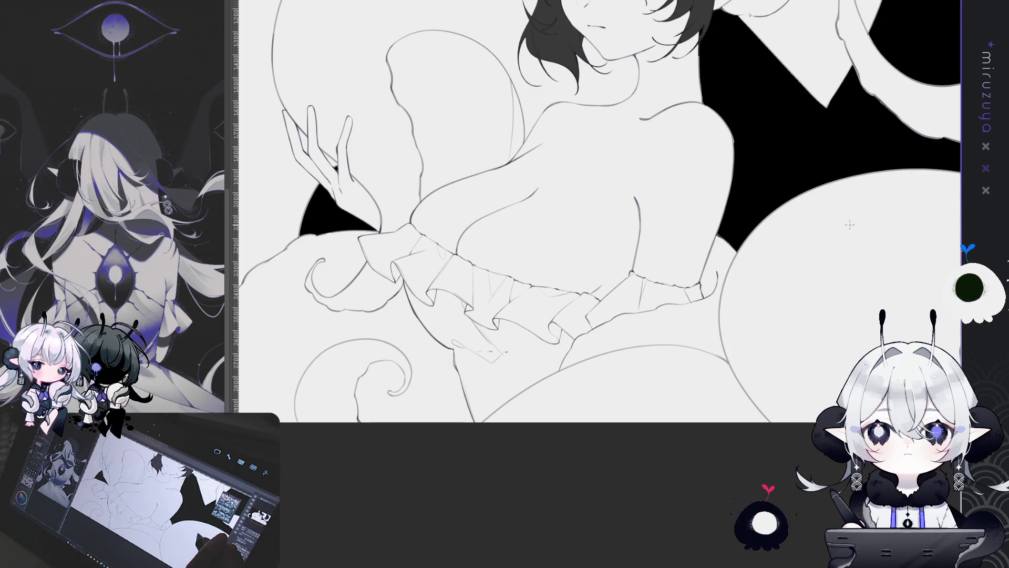
{"action": "scroll", "coordinate": [850, 224], "scroll_direction": "up", "scroll_amount": 2}
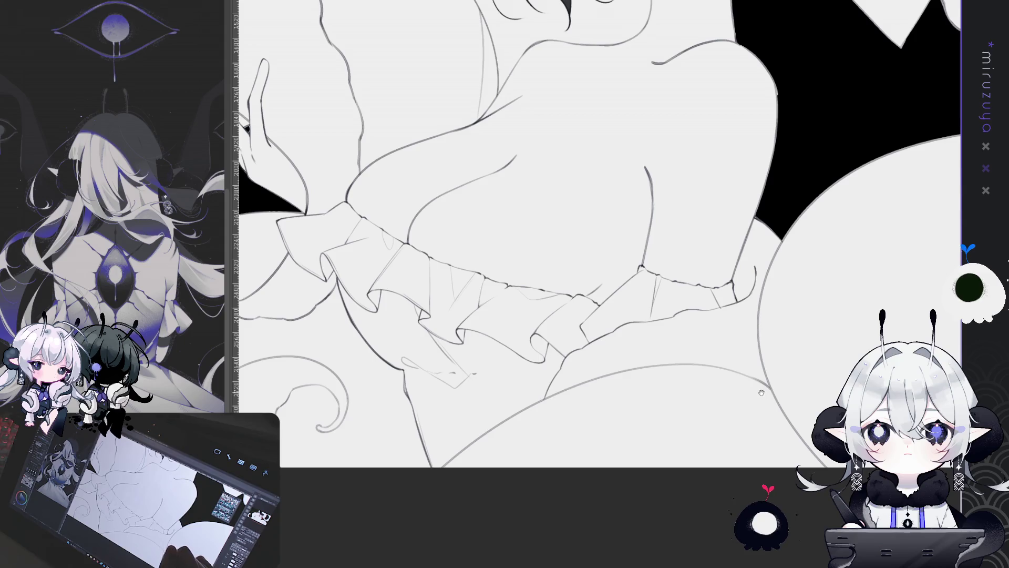
{"action": "mouse_move", "coordinate": [757, 380]}
{"action": "left_mouse_down"}
{"action": "mouse_move", "coordinate": [674, 317]}
{"action": "mouse_move", "coordinate": [577, 338]}
{"action": "left_mouse_up"}
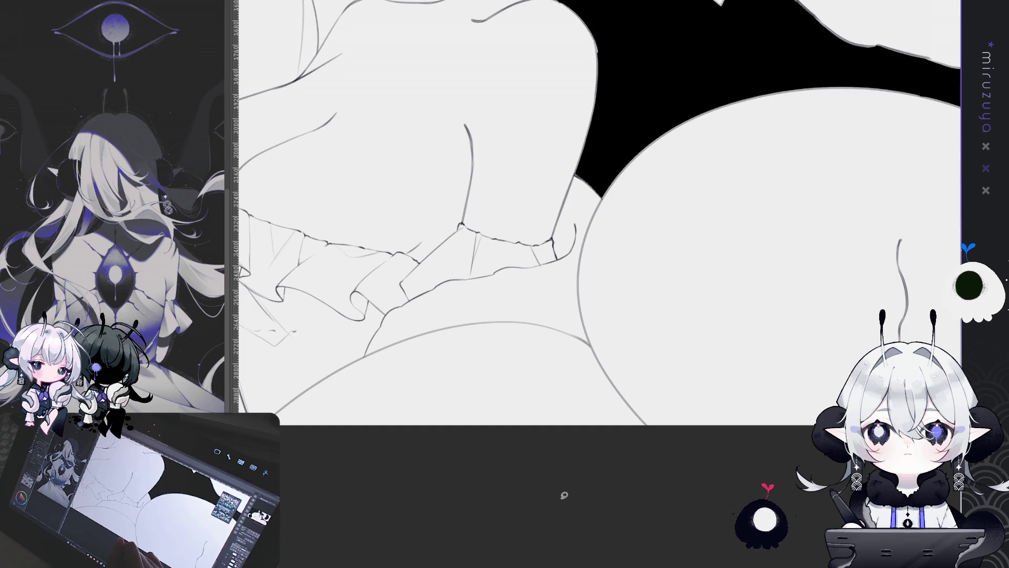
{"action": "mouse_move", "coordinate": [400, 231]}
{"action": "left_mouse_down"}
{"action": "mouse_move", "coordinate": [580, 262]}
{"action": "mouse_move", "coordinate": [563, 260]}
{"action": "left_mouse_up"}
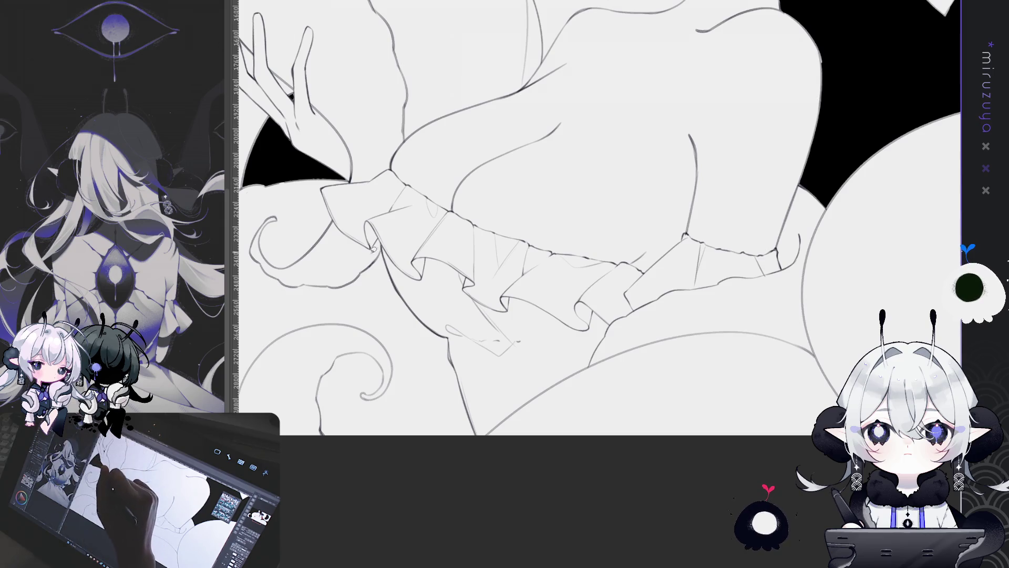
{"action": "mouse_move", "coordinate": [368, 252]}
{"action": "left_mouse_down"}
{"action": "mouse_move", "coordinate": [320, 231]}
{"action": "mouse_move", "coordinate": [346, 176]}
{"action": "mouse_move", "coordinate": [388, 170]}
{"action": "mouse_move", "coordinate": [456, 204]}
{"action": "left_mouse_up"}
{"action": "mouse_move", "coordinate": [630, 244]}
{"action": "left_mouse_down"}
{"action": "mouse_move", "coordinate": [746, 239]}
{"action": "mouse_move", "coordinate": [783, 260]}
{"action": "mouse_move", "coordinate": [607, 329]}
{"action": "mouse_move", "coordinate": [505, 316]}
{"action": "mouse_move", "coordinate": [368, 252]}
{"action": "mouse_move", "coordinate": [322, 189]}
{"action": "left_mouse_up"}
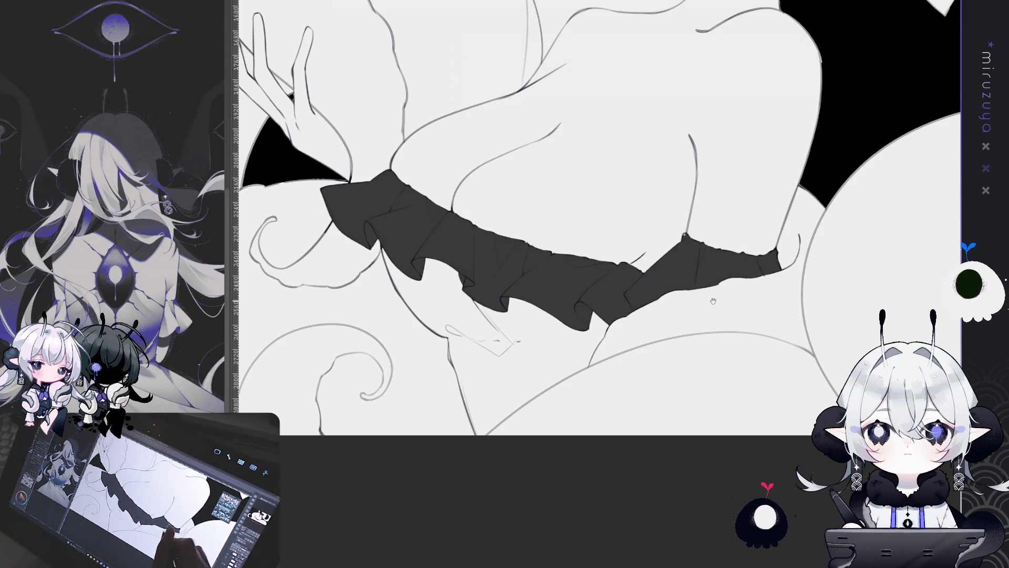
{"action": "left_click_drag", "start_coordinate": [713, 300], "coordinate": [661, 319]}
{"action": "mouse_move", "coordinate": [580, 323]}
{"action": "left_mouse_down"}
{"action": "mouse_move", "coordinate": [599, 285]}
{"action": "mouse_move", "coordinate": [531, 373]}
{"action": "mouse_move", "coordinate": [451, 427]}
{"action": "mouse_move", "coordinate": [346, 241]}
{"action": "mouse_move", "coordinate": [384, 215]}
{"action": "left_mouse_up"}
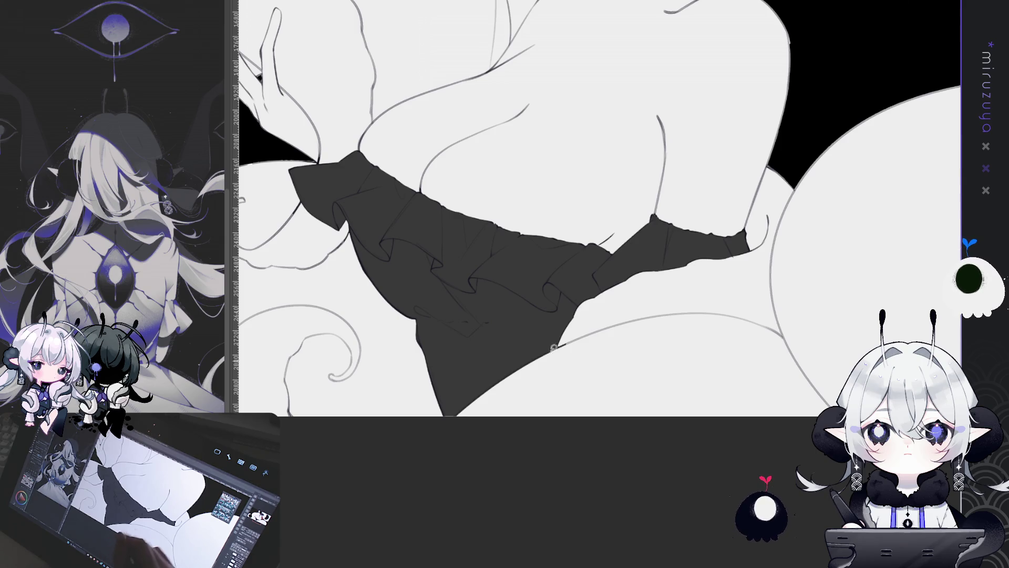
{"action": "left_click_drag", "start_coordinate": [576, 369], "coordinate": [584, 324]}
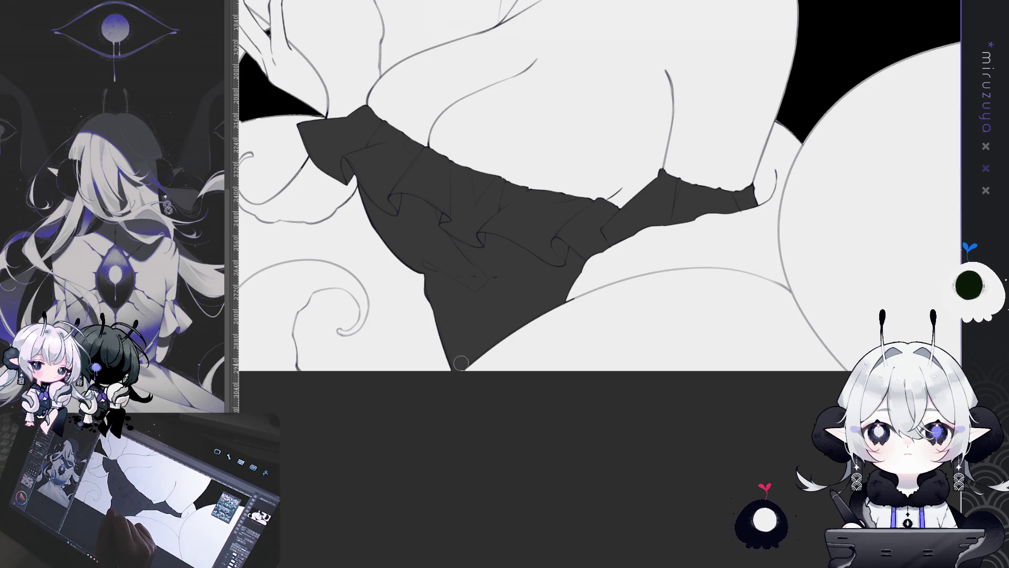
{"action": "left_click_drag", "start_coordinate": [534, 218], "coordinate": [686, 354]}
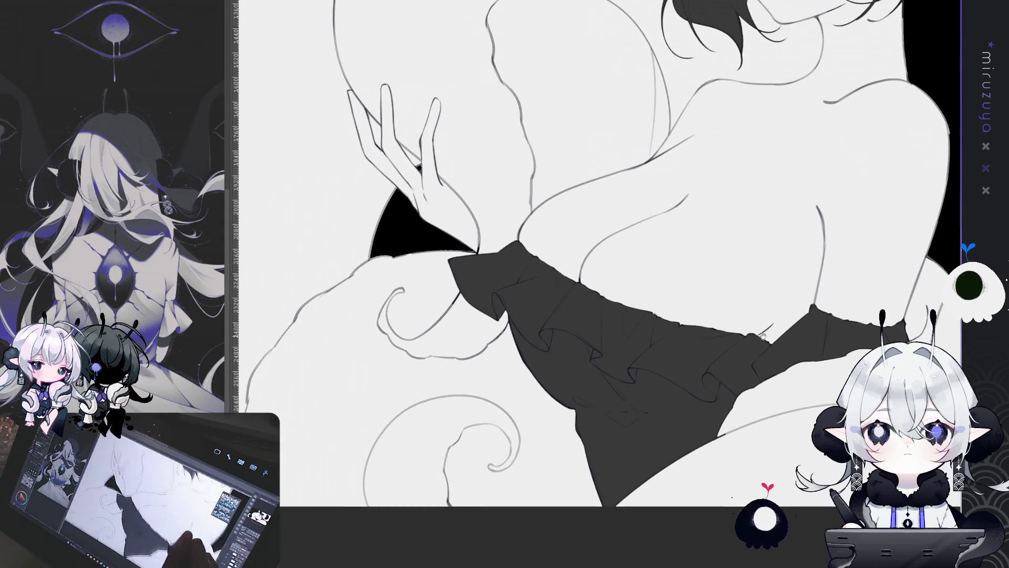
{"action": "left_click_drag", "start_coordinate": [578, 263], "coordinate": [515, 243]}
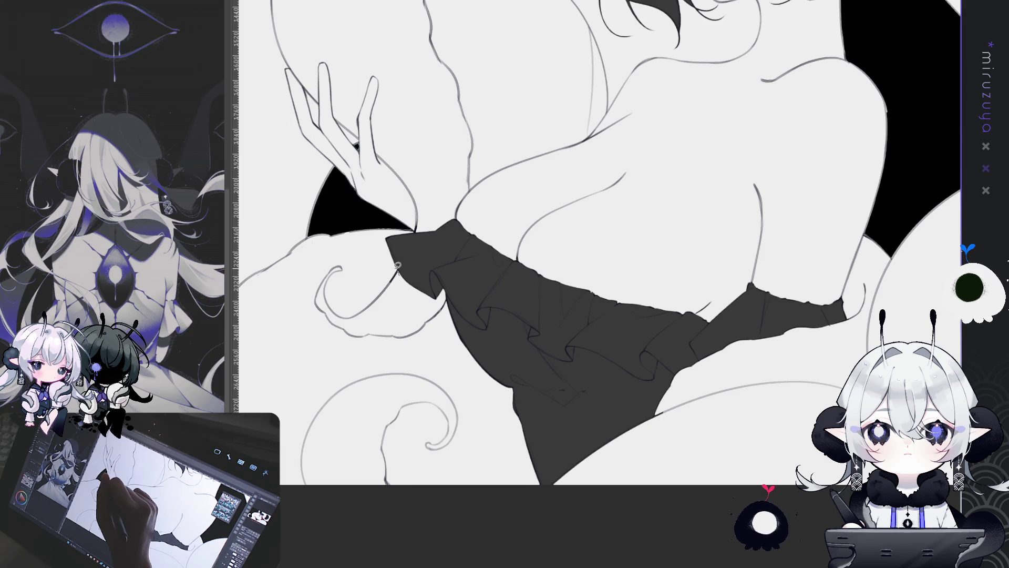
{"action": "left_click_drag", "start_coordinate": [397, 265], "coordinate": [398, 273]}
{"action": "key", "text": "ctrl+d"}
{"action": "mouse_move", "coordinate": [786, 362]}
{"action": "left_mouse_down"}
{"action": "mouse_move", "coordinate": [655, 442]}
{"action": "mouse_move", "coordinate": [597, 520]}
{"action": "left_mouse_up"}
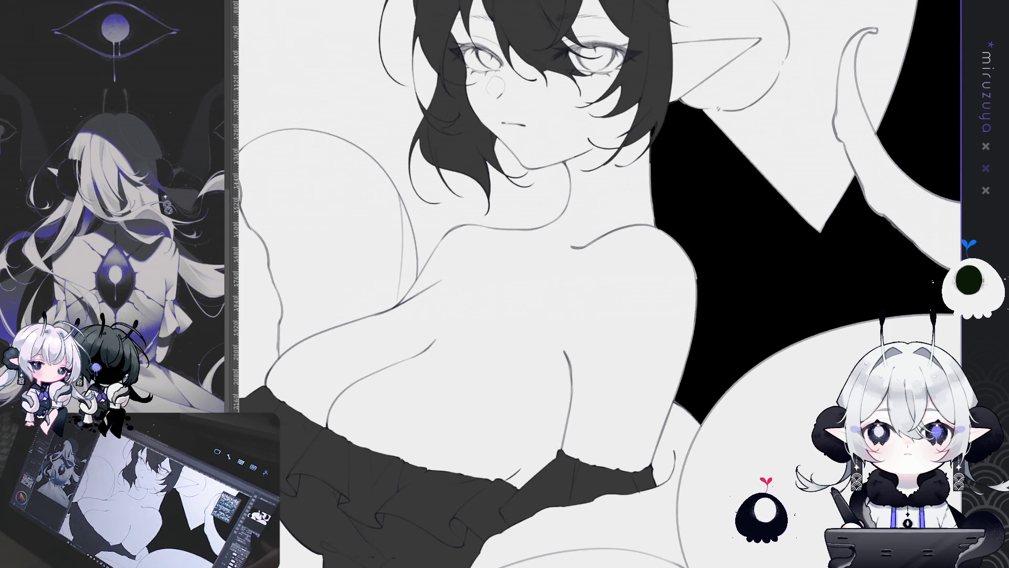
Zoom in on the head and bring back the darker ear outline strokes
{"action": "key", "text": "ctrl+minus"}
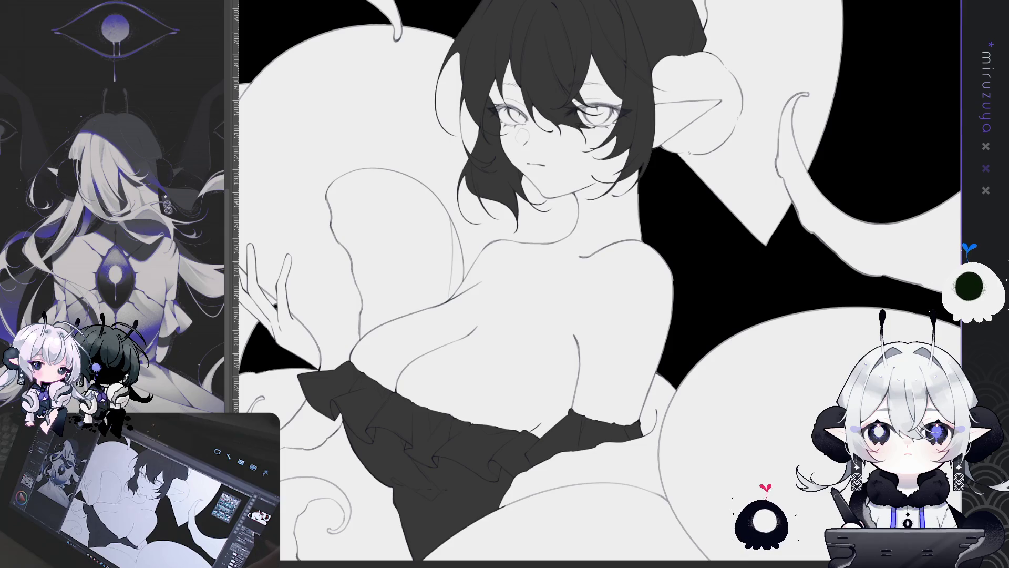
{"action": "key", "text": "ctrl+minus"}
{"action": "key", "text": "ctrl+plus"}
{"action": "key", "text": "ctrl+plus"}
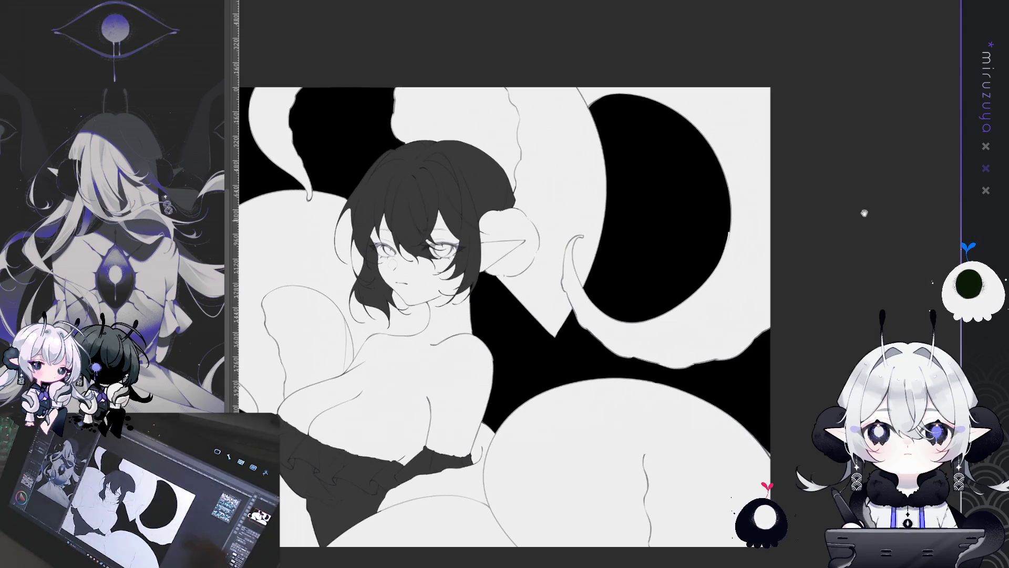
{"action": "key", "text": "ctrl+plus"}
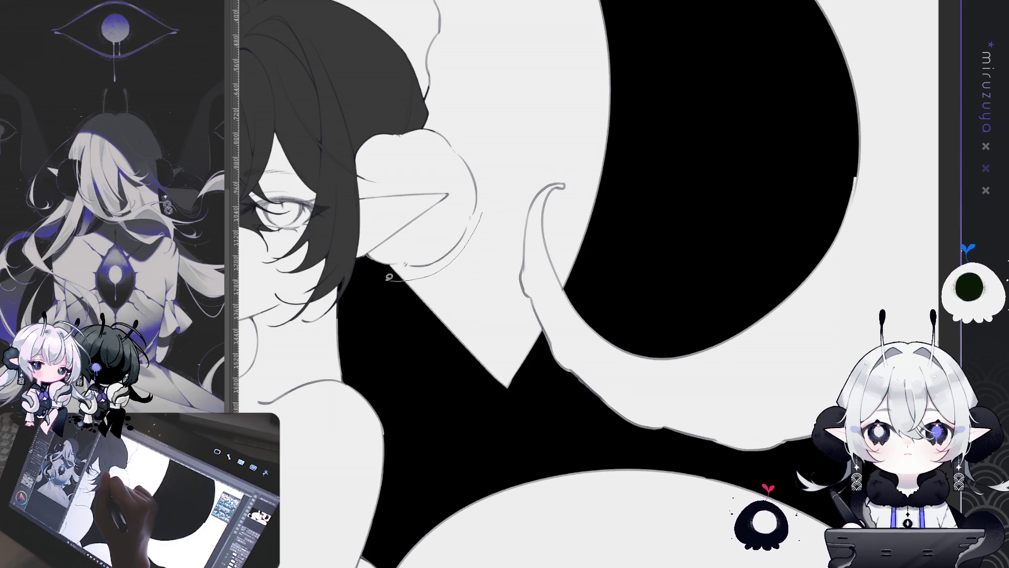
{"action": "key", "text": "ctrl+z"}
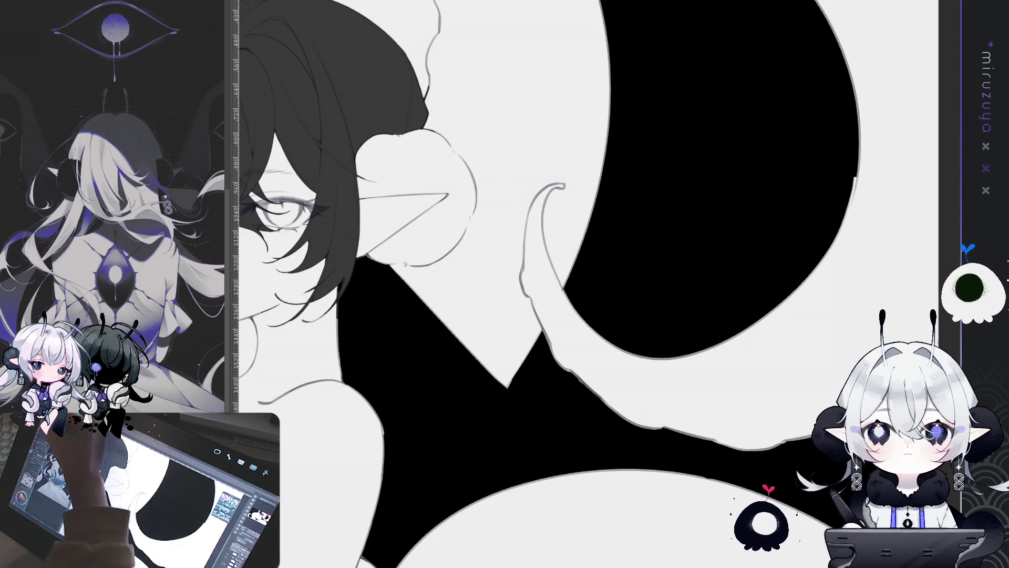
Remove a stray line over the hair bun, fit the illustration, and preview the hair as solid black
{"action": "left_click_drag", "start_coordinate": [353, 194], "coordinate": [424, 123]}
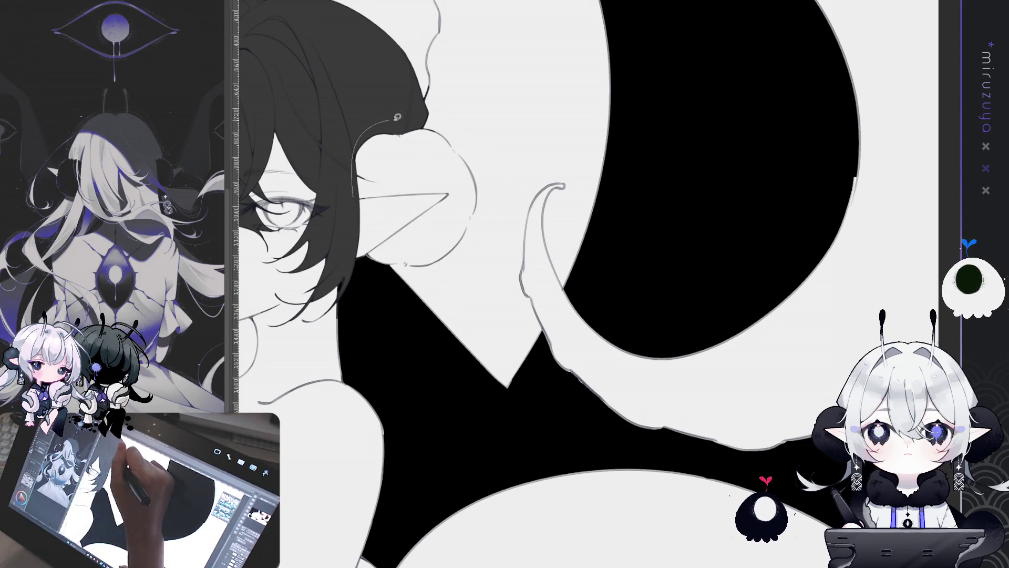
{"action": "key", "text": "ctrl+z"}
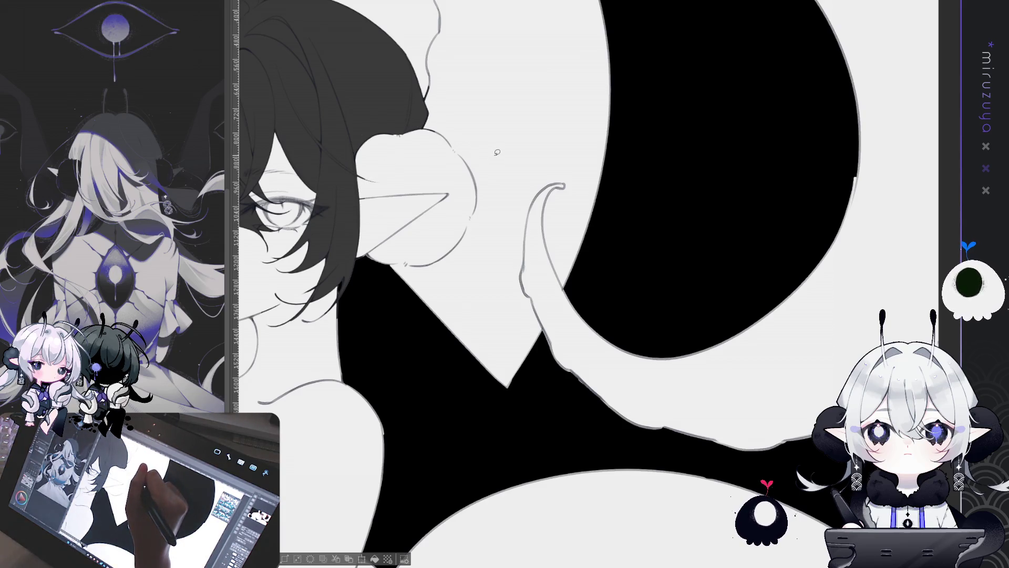
{"action": "scroll", "coordinate": [594, 284], "scroll_direction": "down", "scroll_amount": 5}
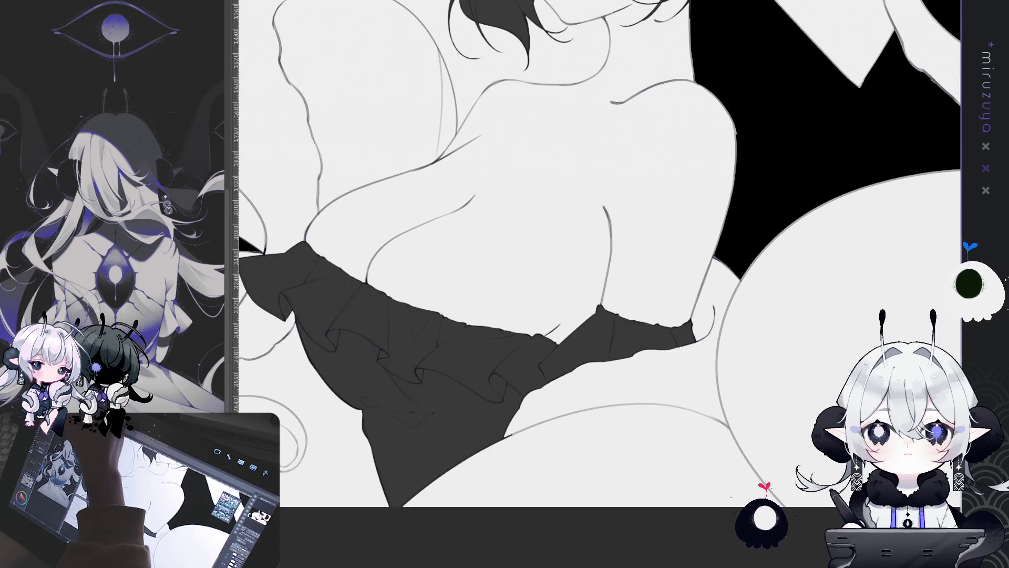
{"action": "scroll", "coordinate": [599, 283], "scroll_direction": "up", "scroll_amount": 5}
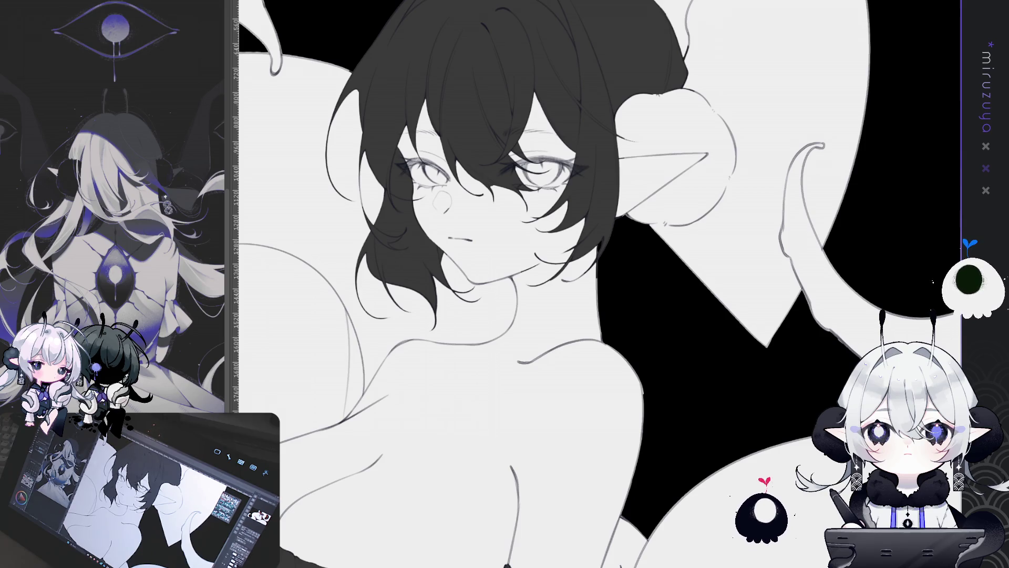
{"action": "key", "text": "ctrl+0"}
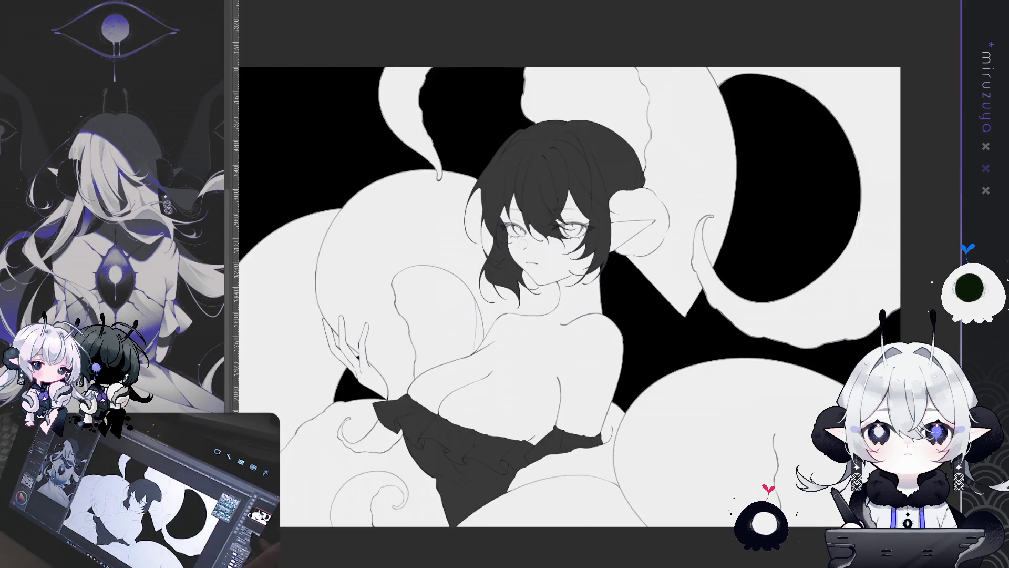
{"action": "scroll", "coordinate": [546, 221], "scroll_direction": "up", "scroll_amount": 5}
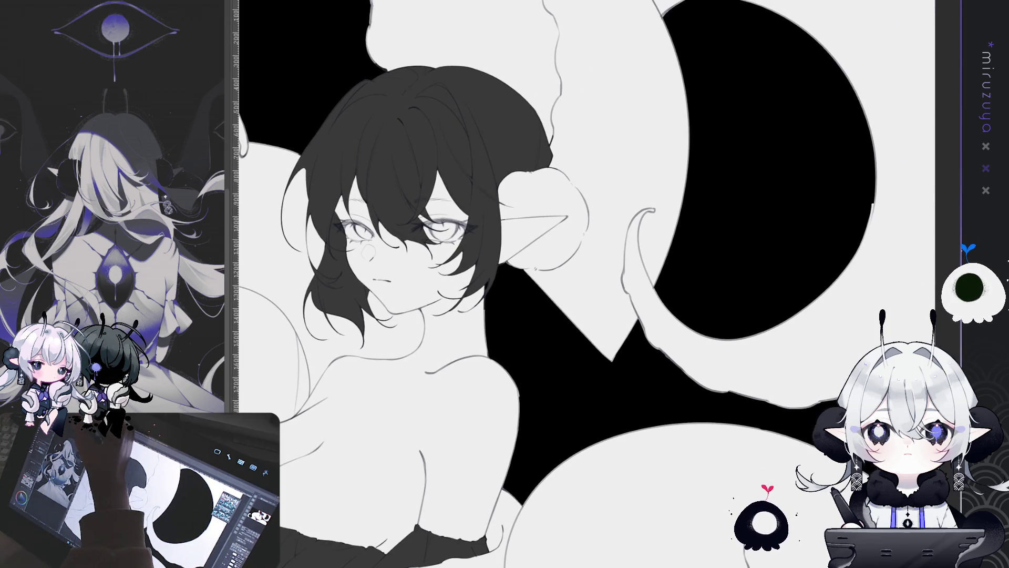
{"action": "key", "text": "alt+BackSpace"}
Return the hair to dark grey and centre the view on the face
{"action": "key", "text": "ctrl+z"}
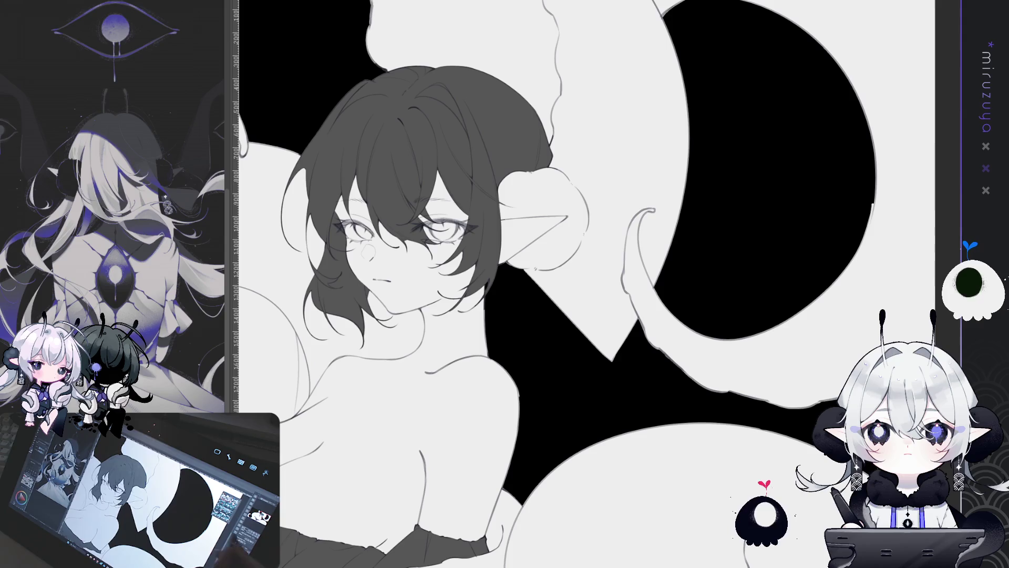
{"action": "mouse_move", "coordinate": [831, 266]}
{"action": "left_mouse_down"}
{"action": "mouse_move", "coordinate": [941, 310]}
{"action": "mouse_move", "coordinate": [912, 280]}
{"action": "left_mouse_up"}
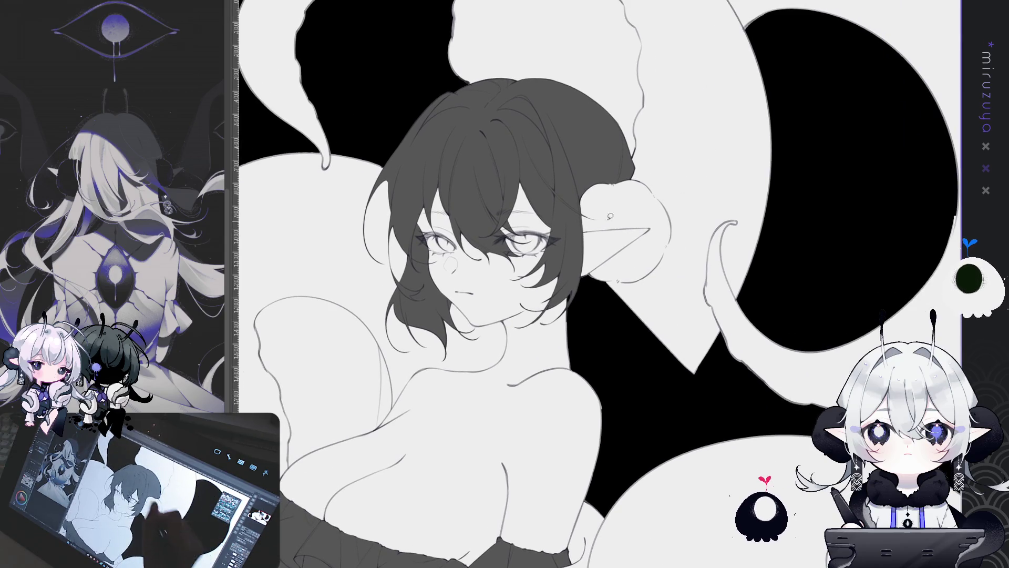
Lasso the lower hair and shade it with a dark gradient fading toward the crown, then deselect
{"action": "key", "text": "ctrl+z"}
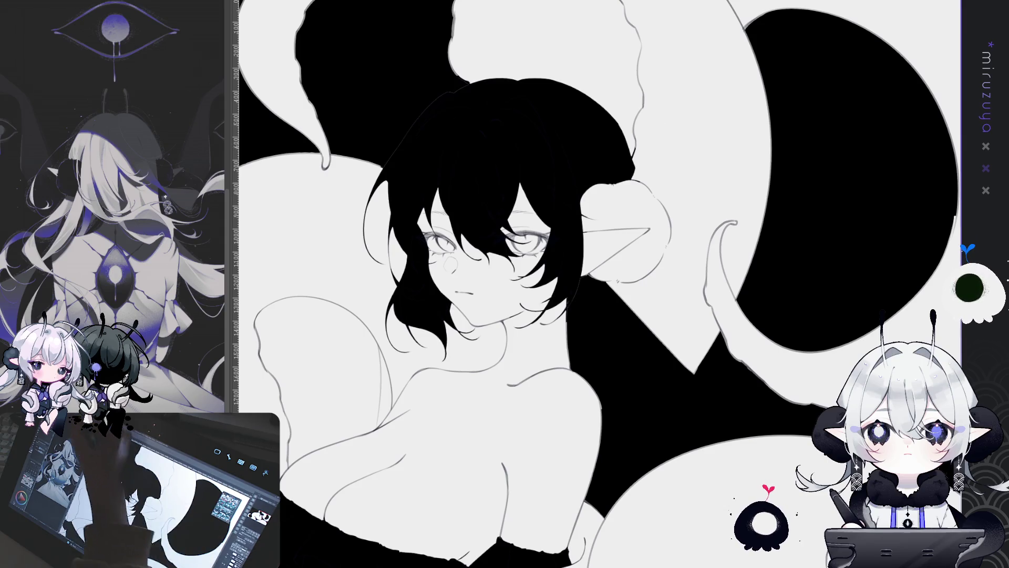
{"action": "key", "text": "ctrl+y"}
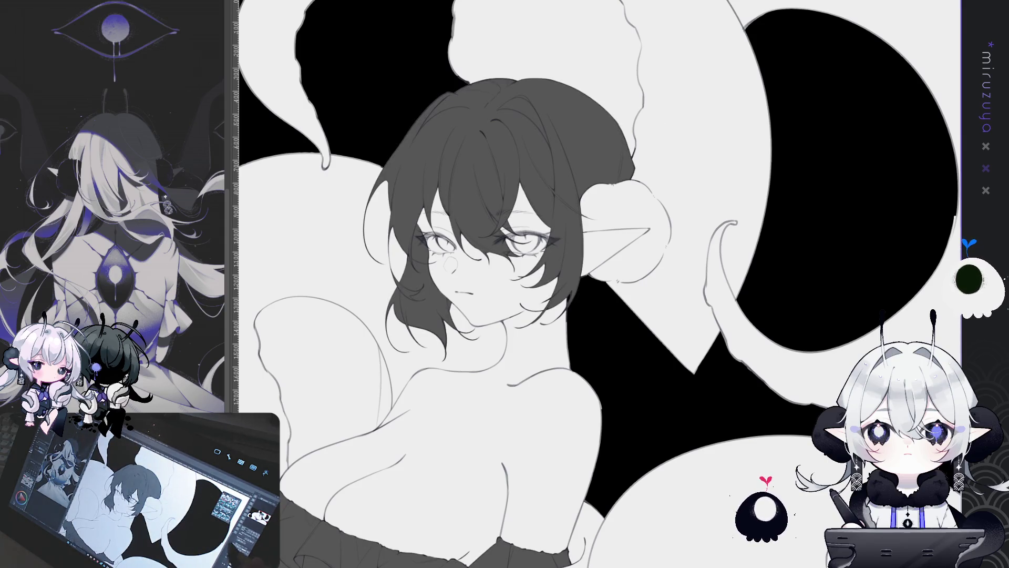
{"action": "left_click_drag", "start_coordinate": [310, 240], "coordinate": [595, 363]}
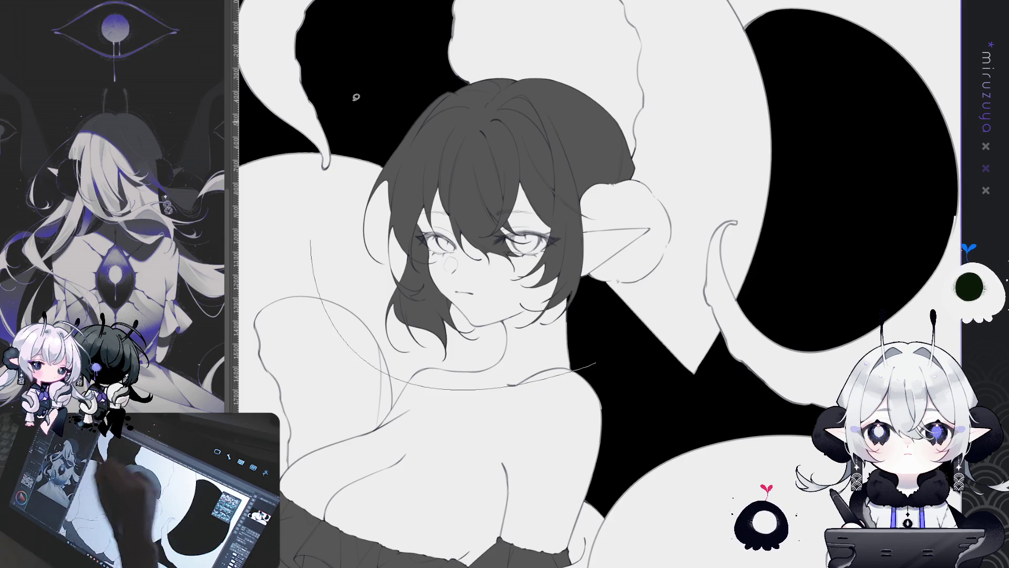
{"action": "left_click_drag", "start_coordinate": [356, 98], "coordinate": [310, 240]}
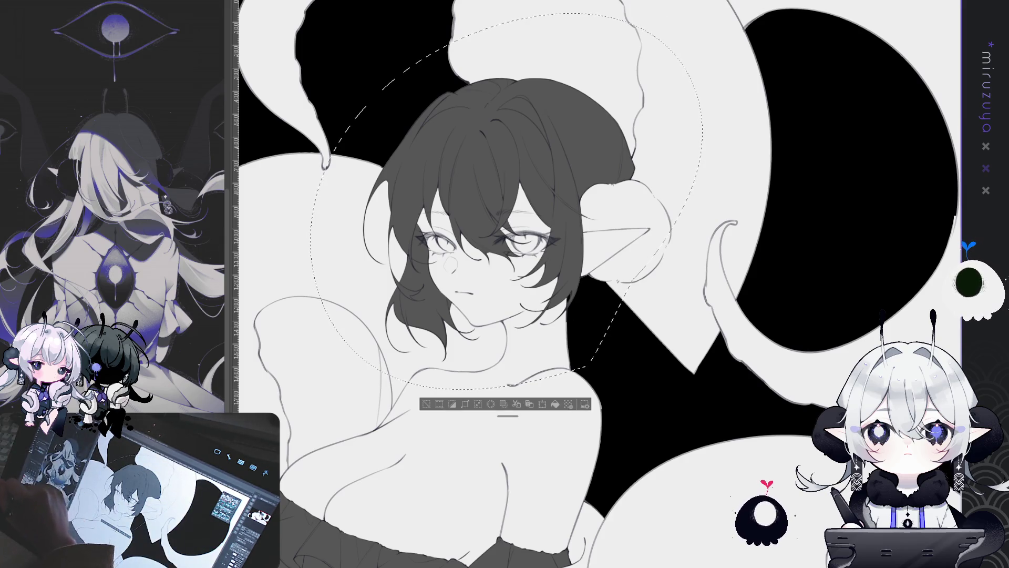
{"action": "left_click_drag", "start_coordinate": [473, 337], "coordinate": [551, 118]}
{"action": "key", "text": "ctrl+z"}
{"action": "left_click_drag", "start_coordinate": [431, 336], "coordinate": [483, 98]}
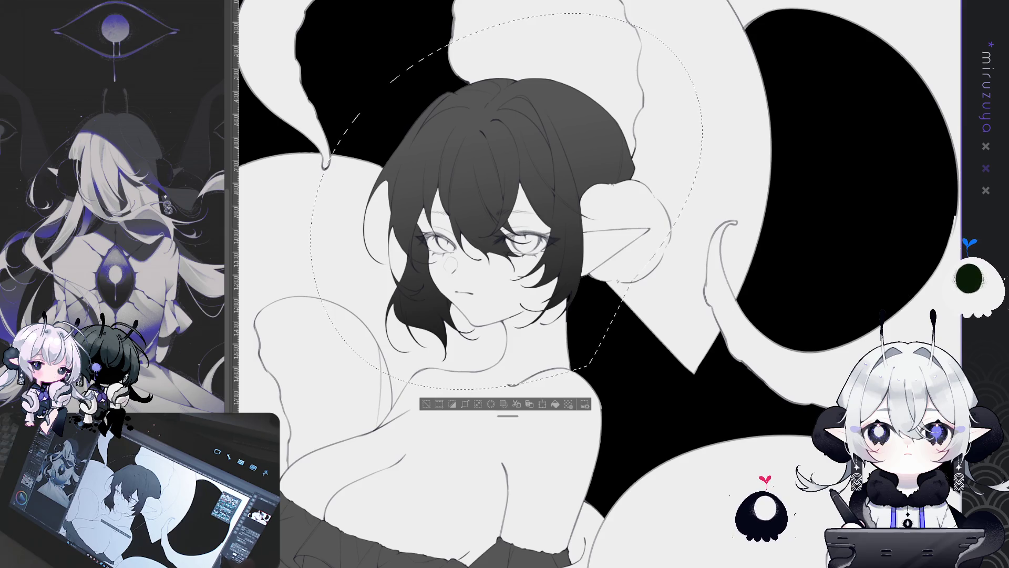
{"action": "key", "text": "ctrl+d"}
{"action": "scroll", "coordinate": [649, 277], "scroll_direction": "up", "scroll_amount": 2}
Turn the view upright and zoom close on the girl's face with a slight clockwise tilt
{"action": "mouse_move", "coordinate": [650, 276]}
{"action": "left_mouse_down"}
{"action": "mouse_move", "coordinate": [605, 336]}
{"action": "mouse_move", "coordinate": [526, 341]}
{"action": "left_mouse_up"}
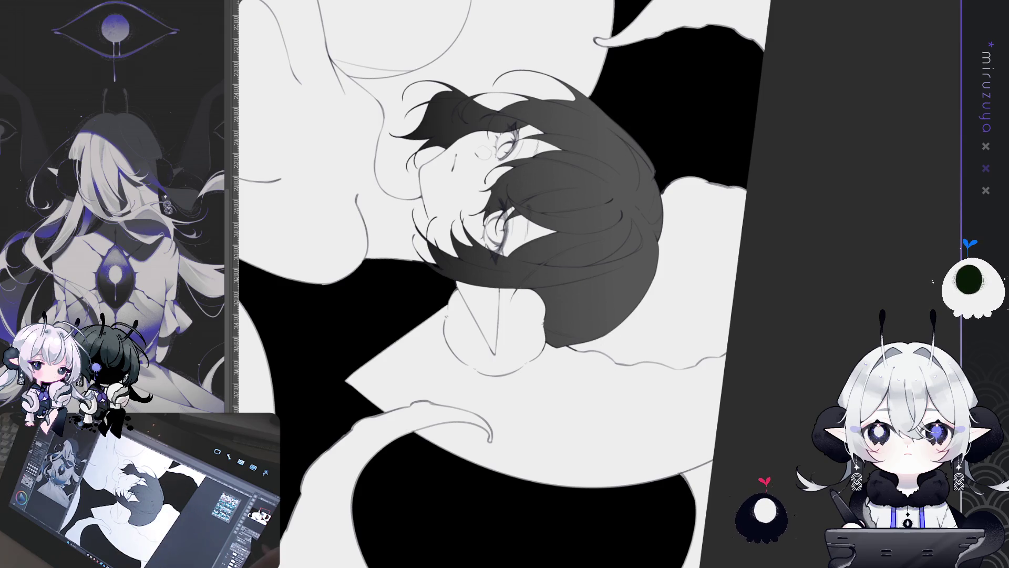
{"action": "left_click_drag", "start_coordinate": [683, 210], "coordinate": [722, 178]}
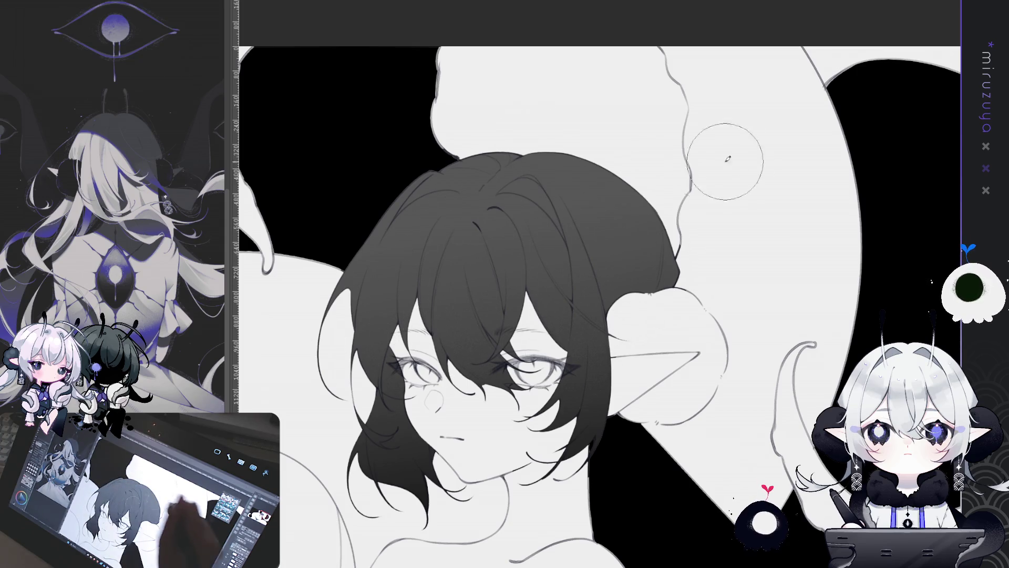
{"action": "left_click_drag", "start_coordinate": [728, 159], "coordinate": [759, 70]}
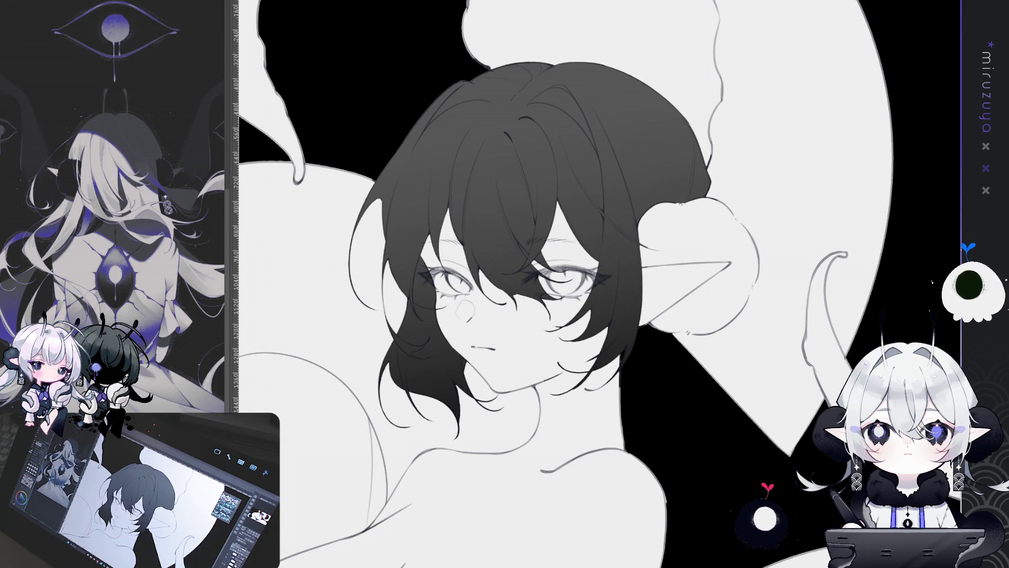
{"action": "key", "text": "ctrl+plus"}
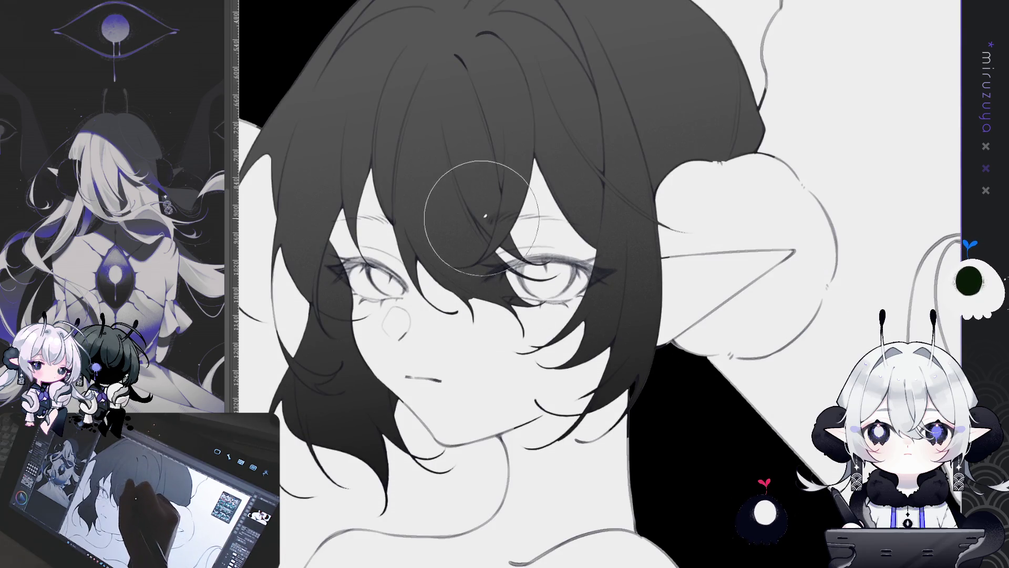
{"action": "mouse_move", "coordinate": [526, 105]}
{"action": "left_mouse_down"}
{"action": "mouse_move", "coordinate": [611, 128]}
{"action": "mouse_move", "coordinate": [591, 122]}
{"action": "left_mouse_up"}
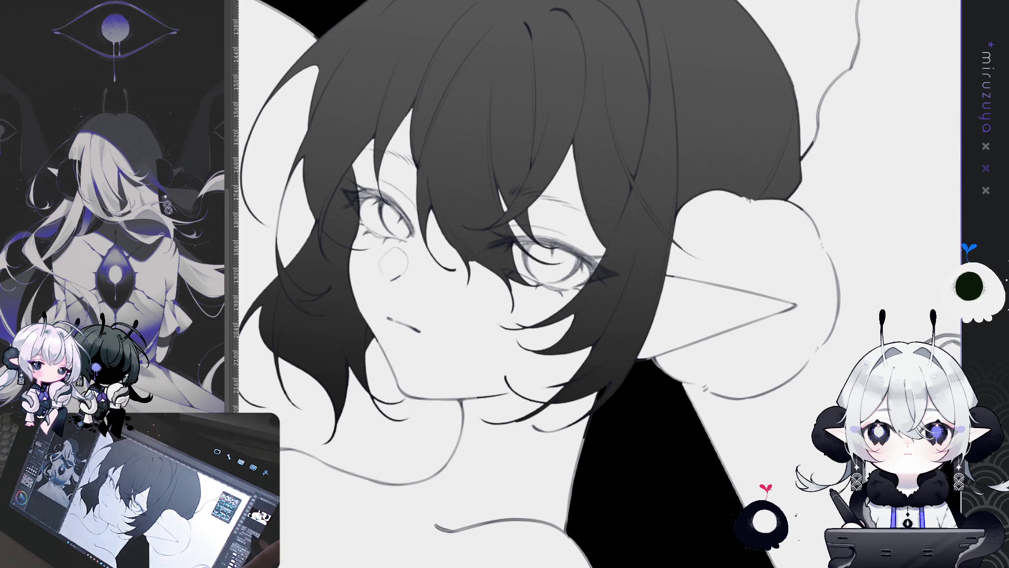
Zoom out and pan to frame the girl's head and upper body
{"action": "key", "text": "ctrl+minus"}
{"action": "key", "text": "ctrl+minus"}
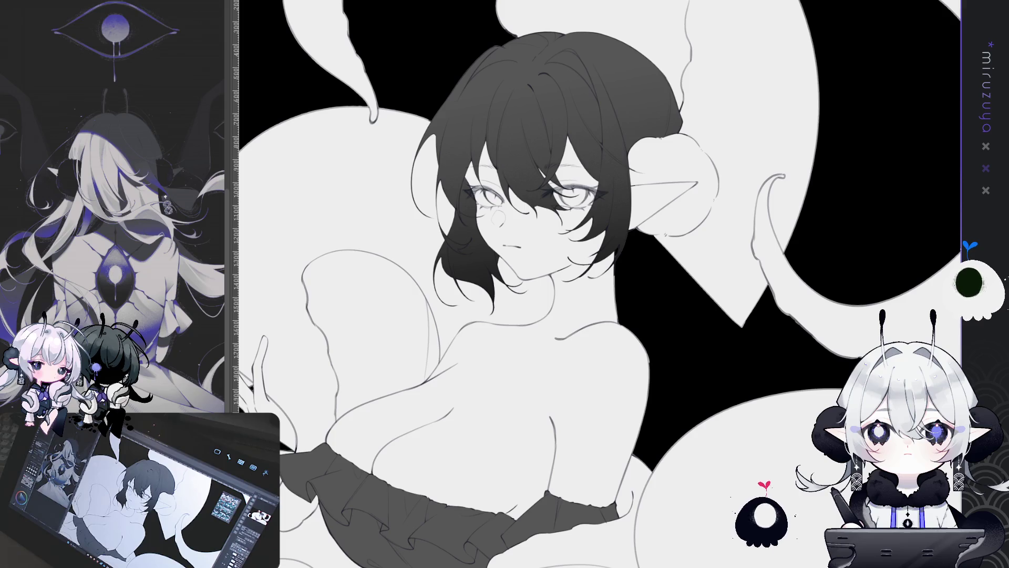
{"action": "left_click_drag", "start_coordinate": [599, 284], "coordinate": [494, 357]}
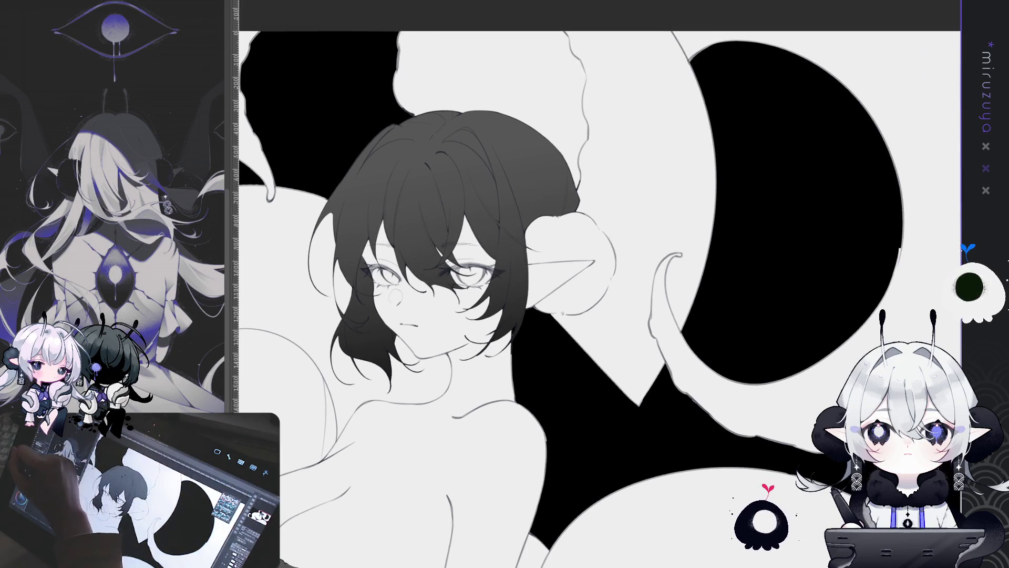
{"action": "left_click_drag", "start_coordinate": [484, 85], "coordinate": [487, 119]}
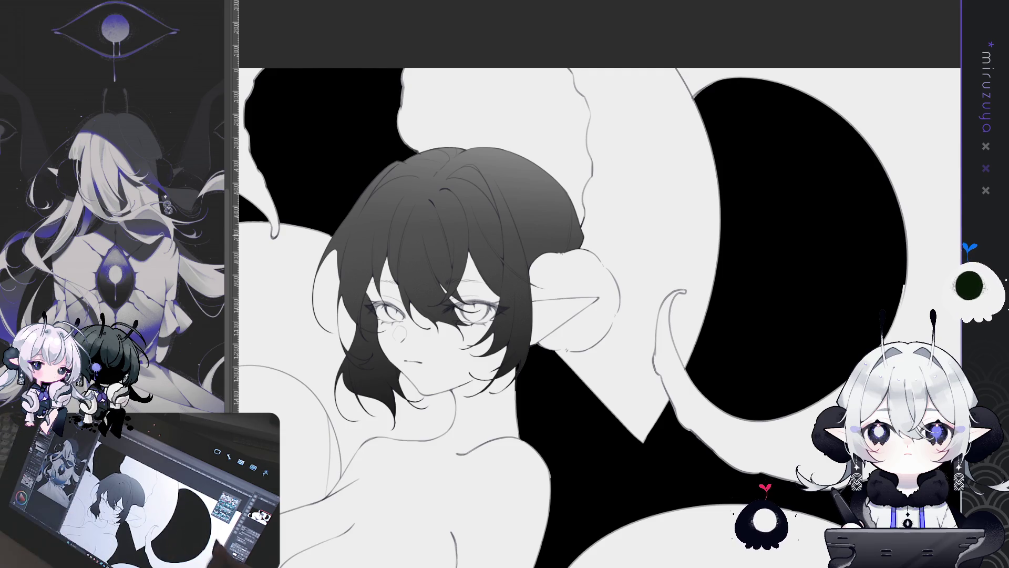
{"action": "left_click_drag", "start_coordinate": [399, 334], "coordinate": [578, 163]}
{"action": "left_click_drag", "start_coordinate": [833, 308], "coordinate": [707, 423]}
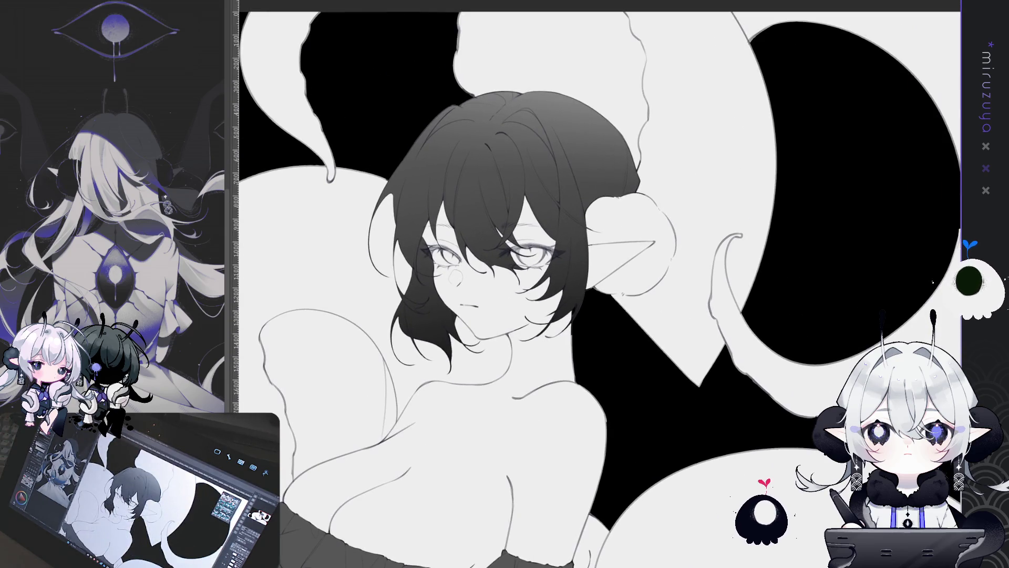
Transform the hair layer to move it about 70 px lower
{"action": "key", "text": "ctrl+z"}
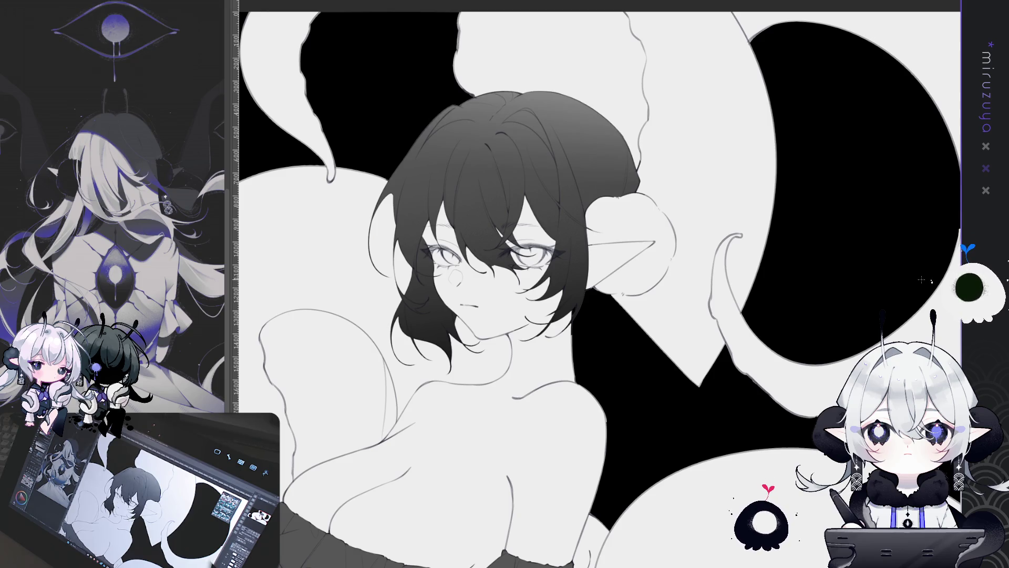
{"action": "key", "text": "ctrl+y"}
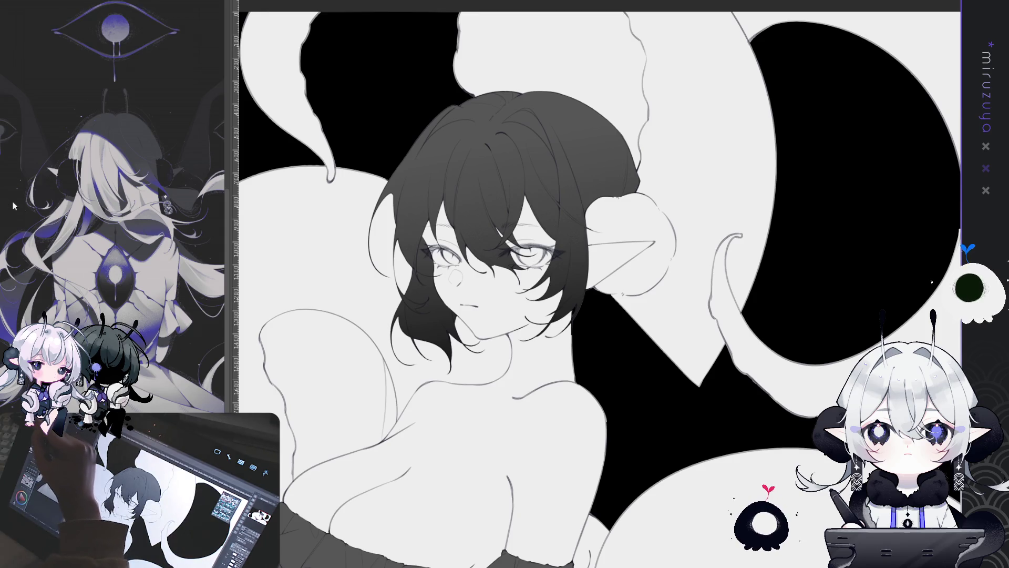
{"action": "key", "text": "ctrl+t"}
{"action": "key", "text": "Escape"}
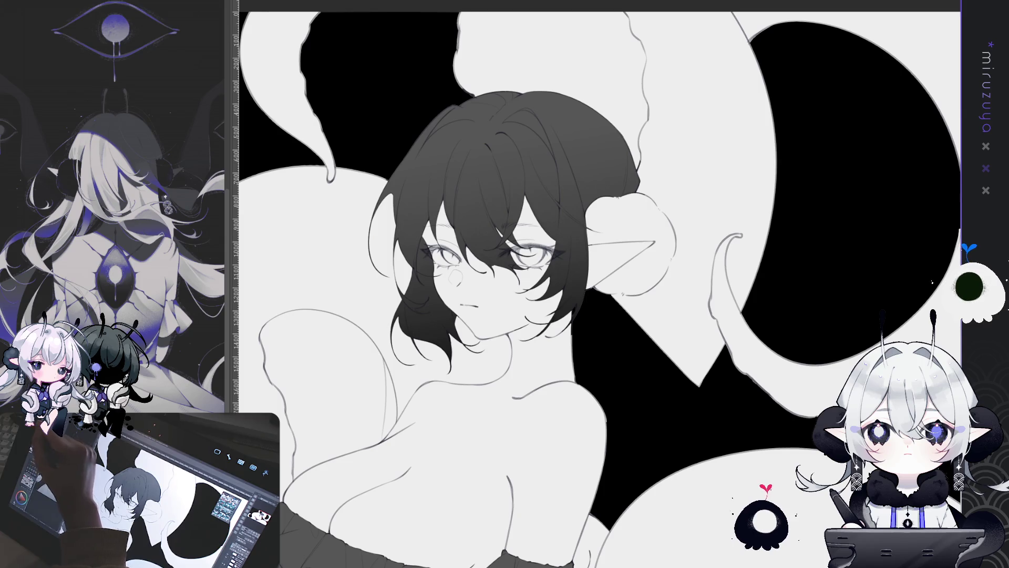
{"action": "key", "text": "ctrl+t"}
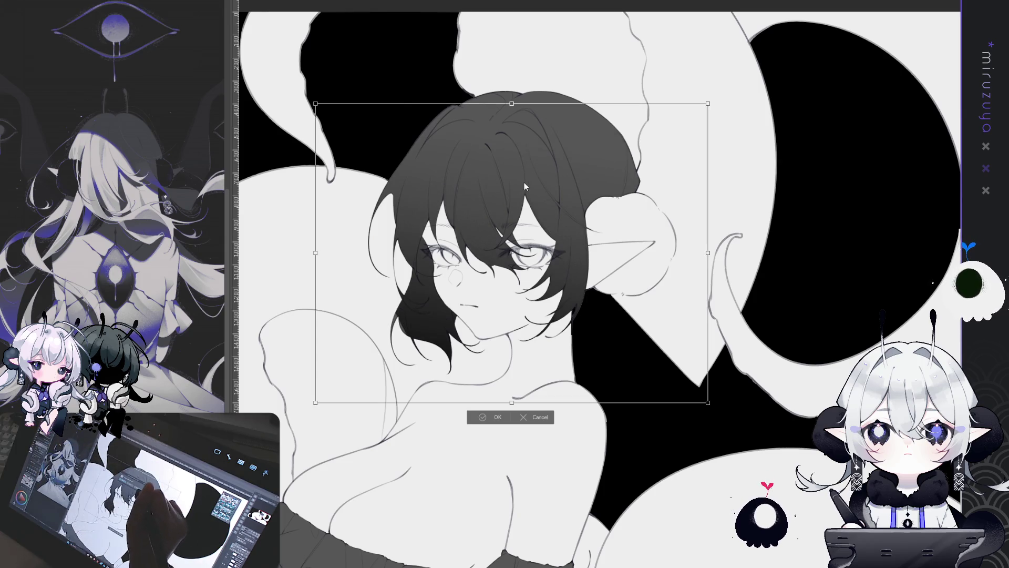
{"action": "key", "text": "Return"}
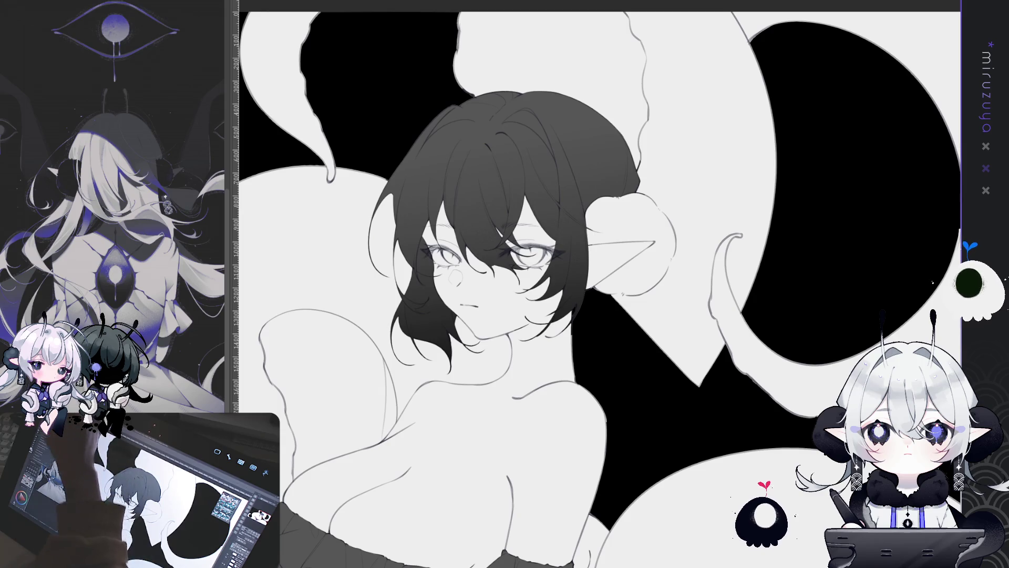
{"action": "key", "text": "ctrl+t"}
{"action": "left_click_drag", "start_coordinate": [617, 128], "coordinate": [615, 167]}
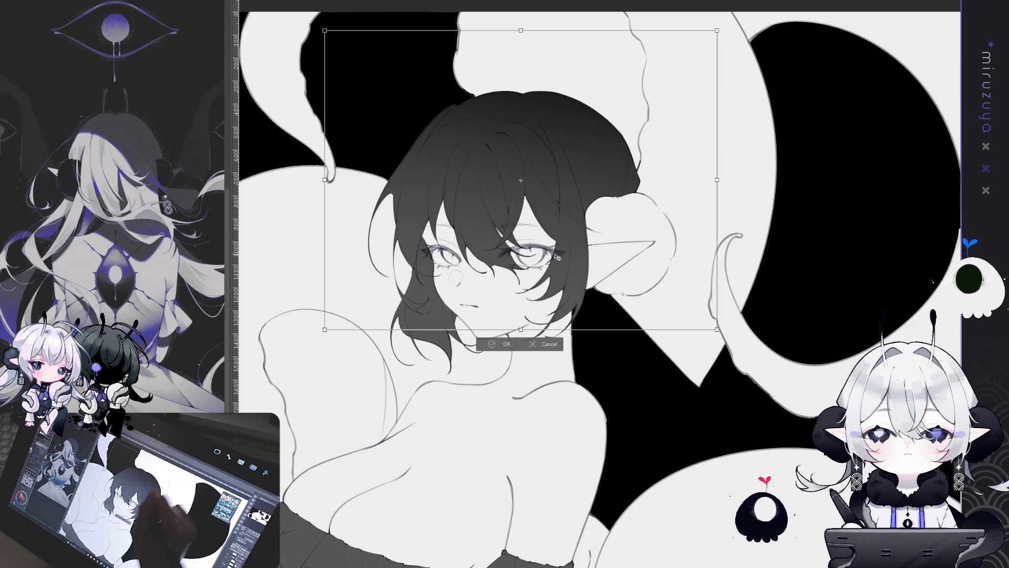
{"action": "key", "text": "Return"}
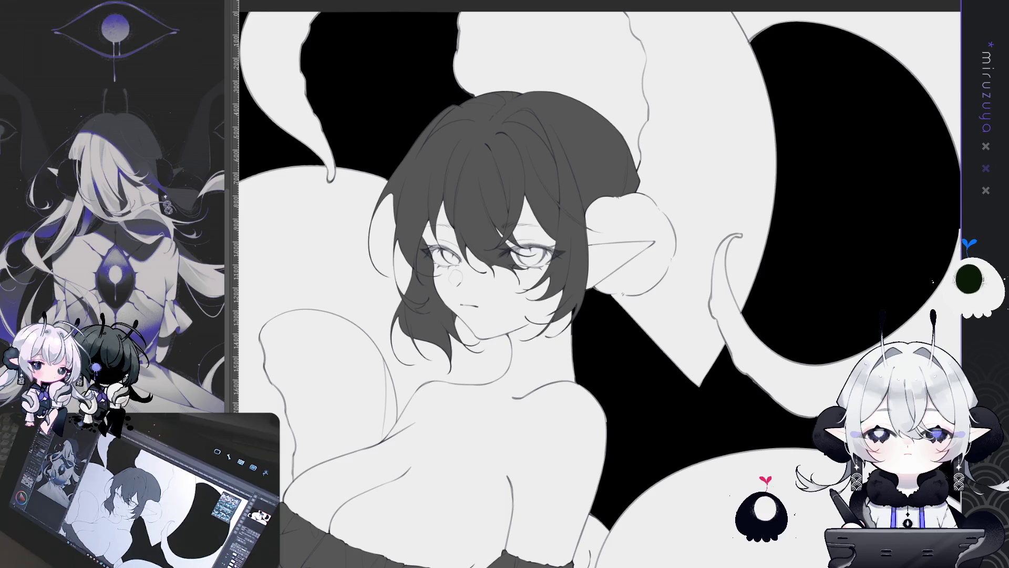
Darken the top of the hair with a redone, deeper gradient and rotate the view onto the face
{"action": "mouse_move", "coordinate": [541, 21]}
{"action": "left_mouse_down"}
{"action": "mouse_move", "coordinate": [554, 136]}
{"action": "mouse_move", "coordinate": [623, 124]}
{"action": "left_mouse_up"}
{"action": "key", "text": "ctrl+z"}
{"action": "mouse_move", "coordinate": [539, 19]}
{"action": "left_mouse_down"}
{"action": "mouse_move", "coordinate": [473, 195]}
{"action": "mouse_move", "coordinate": [507, 206]}
{"action": "left_mouse_up"}
{"action": "mouse_move", "coordinate": [709, 83]}
{"action": "left_mouse_down"}
{"action": "mouse_move", "coordinate": [756, 231]}
{"action": "mouse_move", "coordinate": [589, 276]}
{"action": "left_mouse_up"}
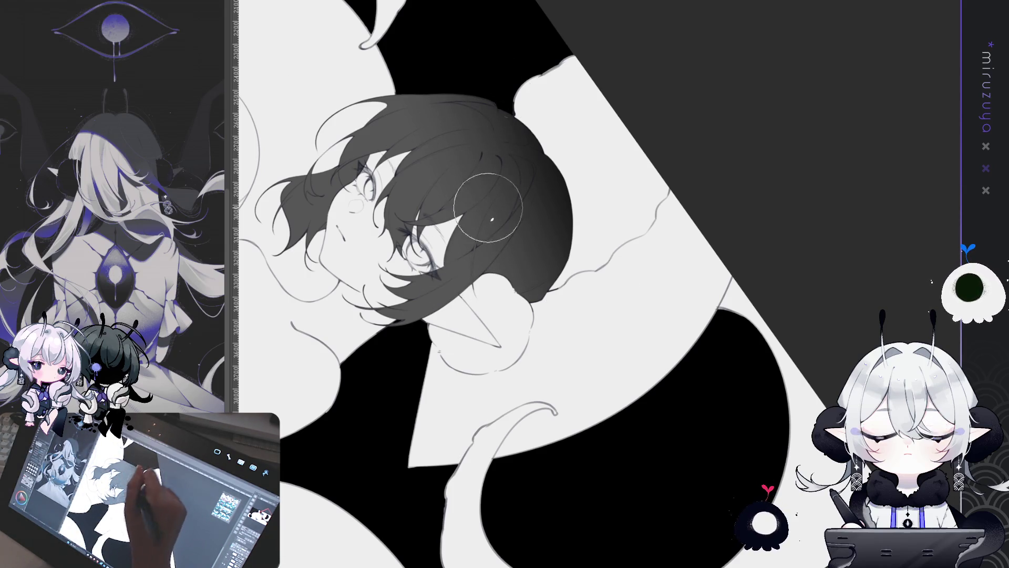
Paint the black gap at the hair's top right white and reset the view rotation
{"action": "left_click", "coordinate": [518, 102]}
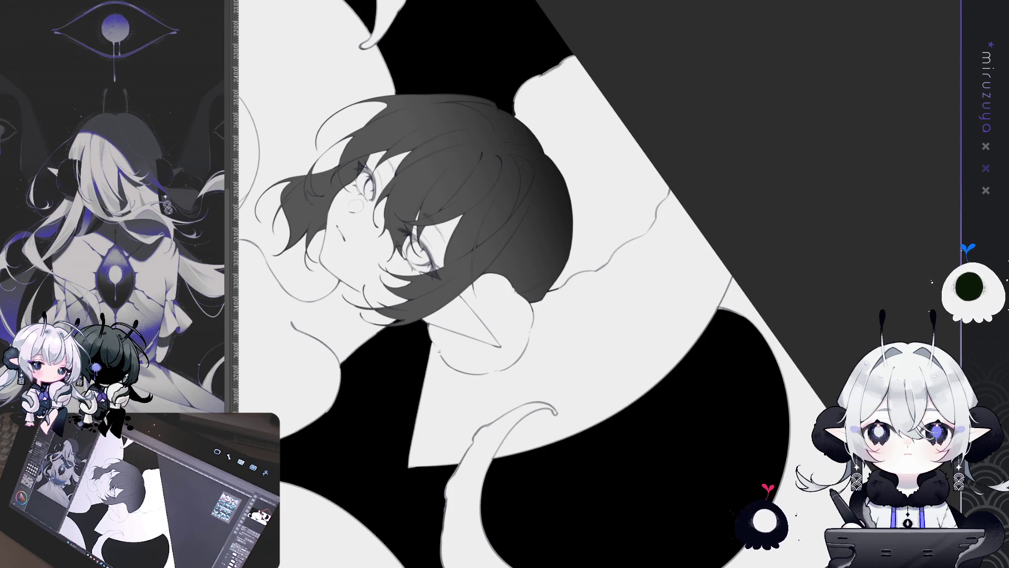
{"action": "key", "text": "ctrl+0"}
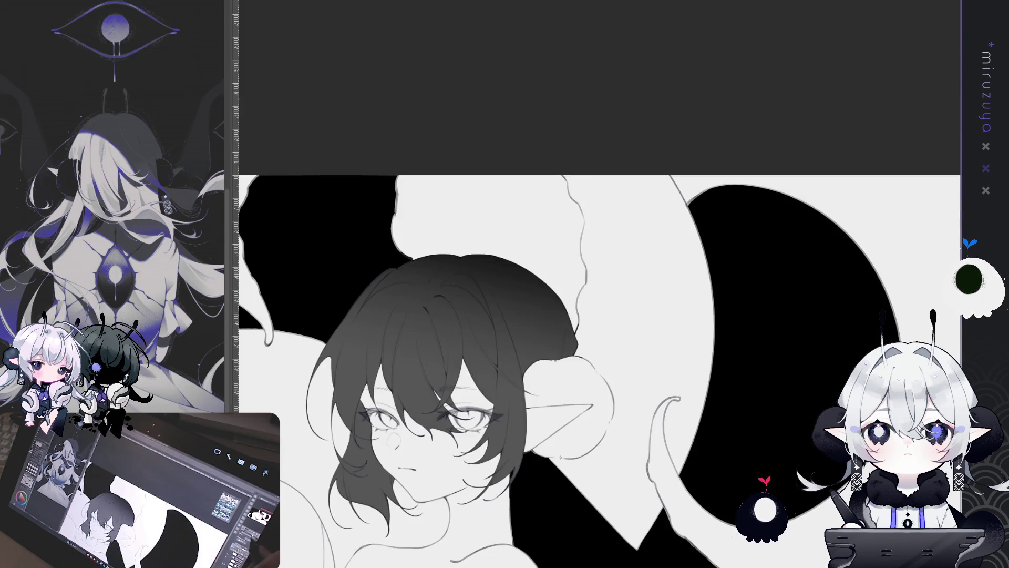
Lasso-select the head and shoulders and lay a vertical gradient fading the lower hair to lighter grey
{"action": "scroll", "coordinate": [599, 294], "scroll_direction": "down", "scroll_amount": 5}
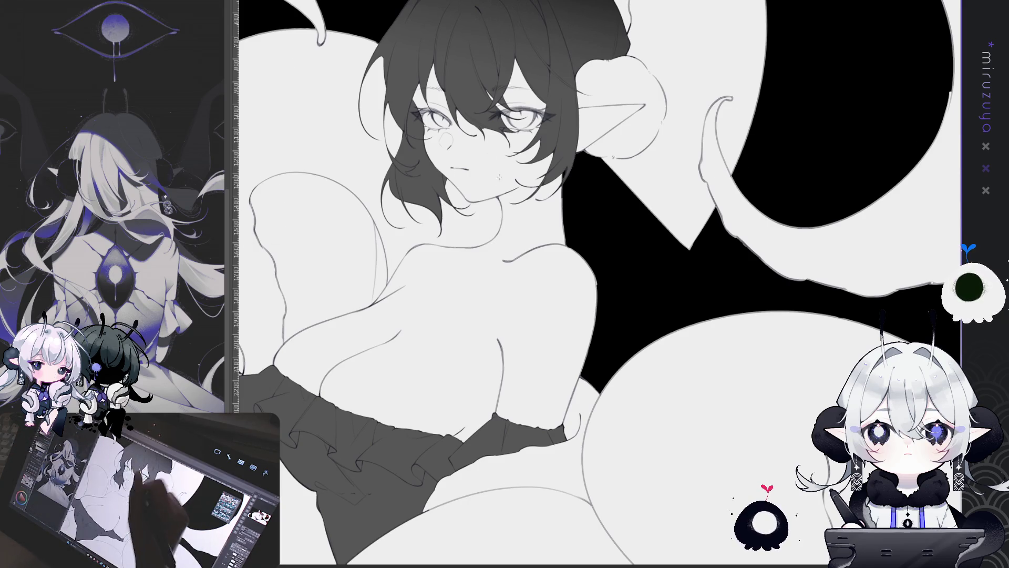
{"action": "left_click_drag", "start_coordinate": [469, 296], "coordinate": [495, 42]}
{"action": "key", "text": "ctrl+z"}
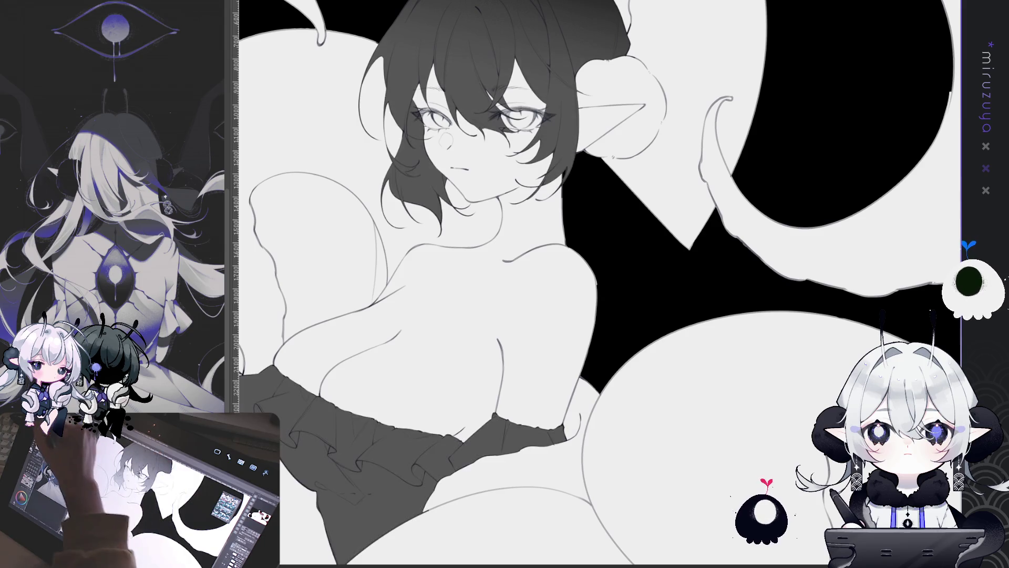
{"action": "scroll", "coordinate": [631, 290], "scroll_direction": "up", "scroll_amount": 2}
{"action": "left_click_drag", "start_coordinate": [631, 290], "coordinate": [625, 307]}
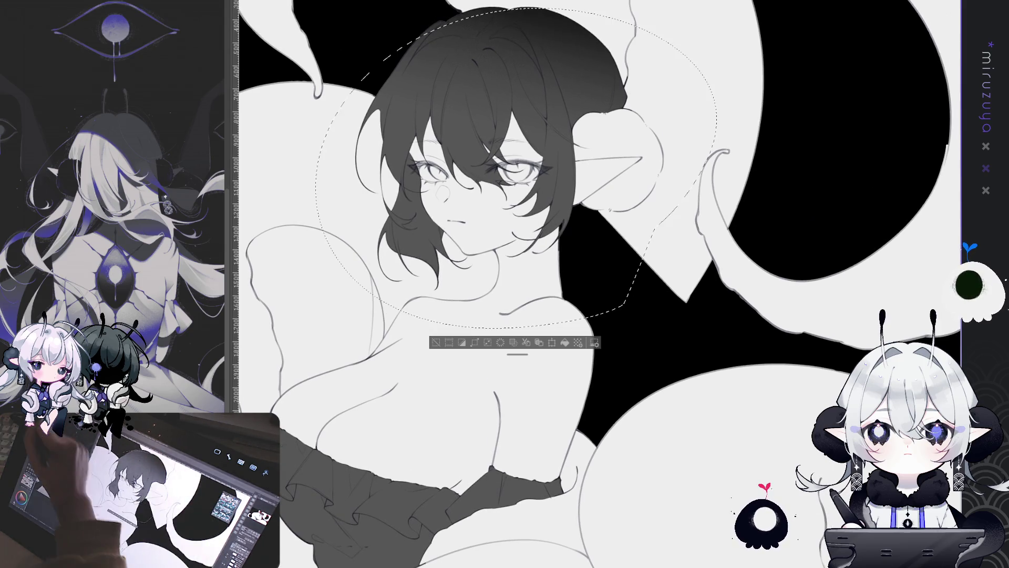
{"action": "left_click_drag", "start_coordinate": [475, 391], "coordinate": [488, 77]}
{"action": "key", "text": "ctrl+z"}
{"action": "left_click_drag", "start_coordinate": [475, 392], "coordinate": [488, 79]}
Clear the selection and fit the whole illustration centred in the window
{"action": "key", "text": "ctrl+d"}
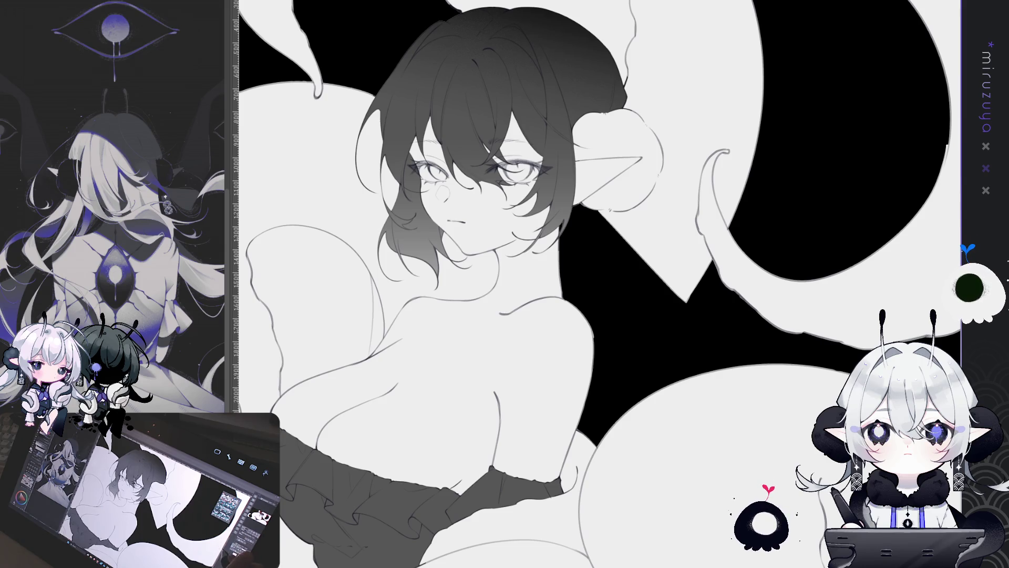
{"action": "key", "text": "ctrl+0"}
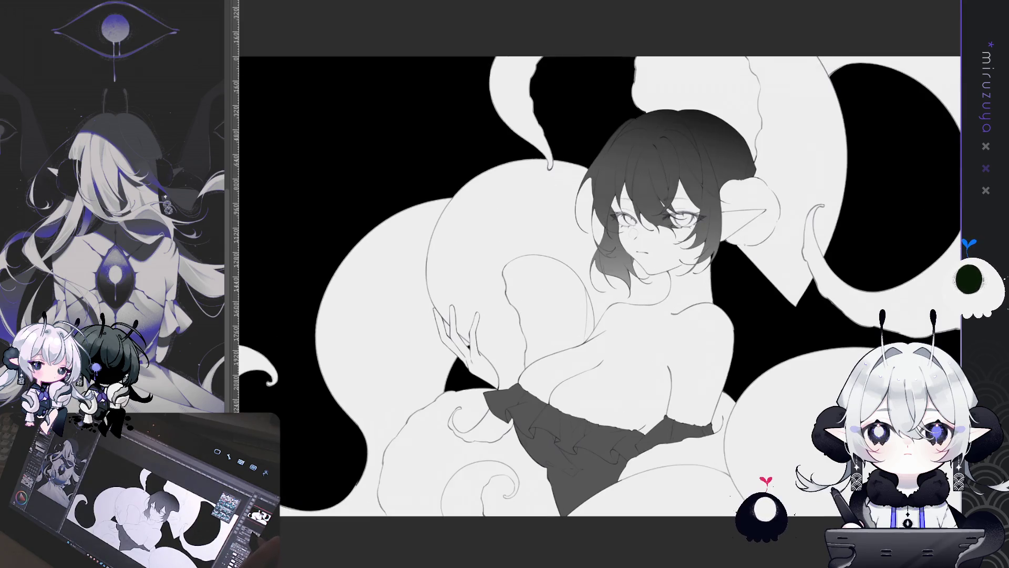
{"action": "left_click_drag", "start_coordinate": [599, 286], "coordinate": [415, 250]}
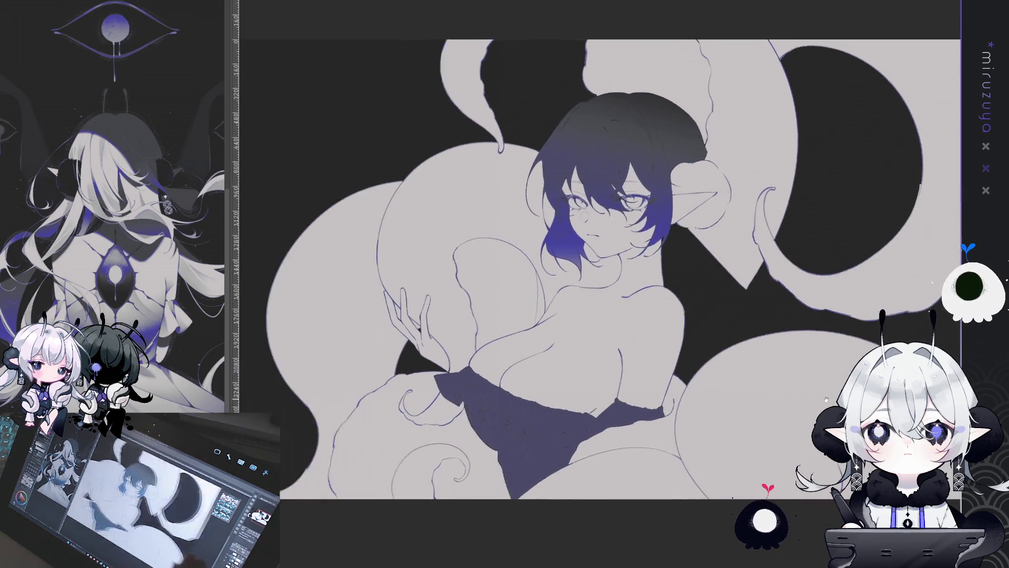
Zoom and pan the view in toward the girl's face to check the blue-violet line art
{"action": "scroll", "coordinate": [472, 205], "scroll_direction": "up", "scroll_amount": 5}
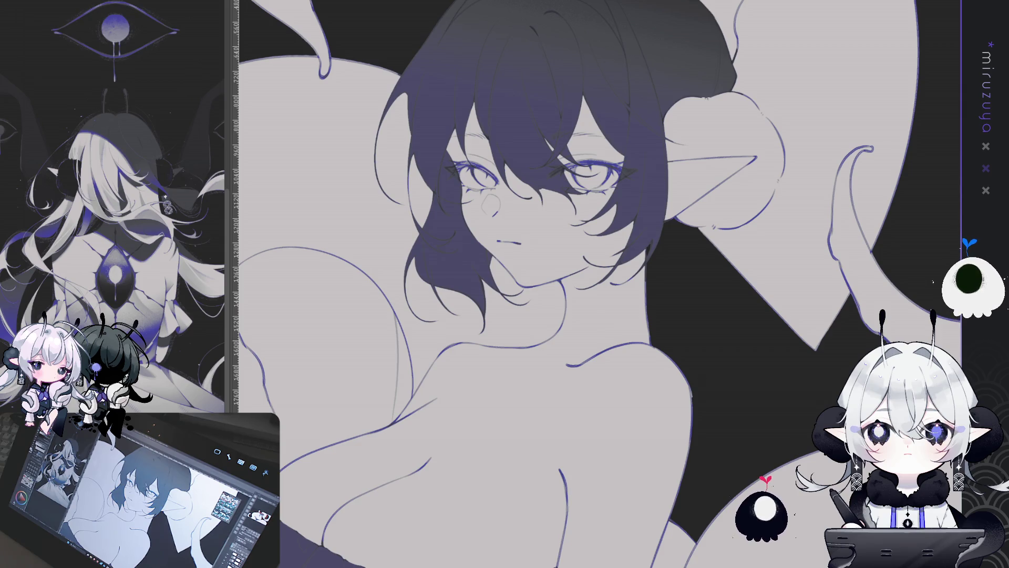
{"action": "scroll", "coordinate": [525, 284], "scroll_direction": "down", "scroll_amount": 3}
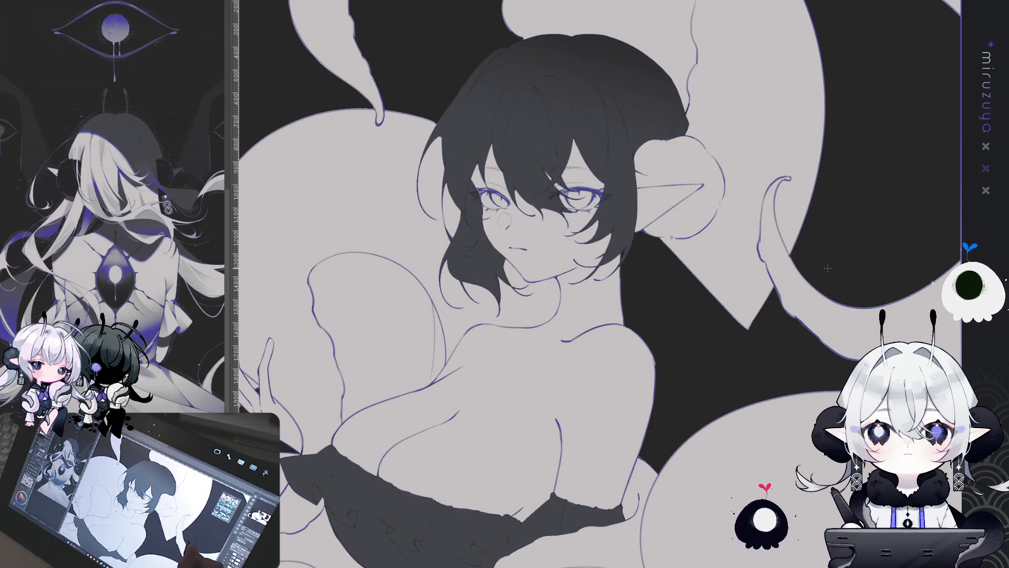
{"action": "left_click_drag", "start_coordinate": [746, 395], "coordinate": [829, 354]}
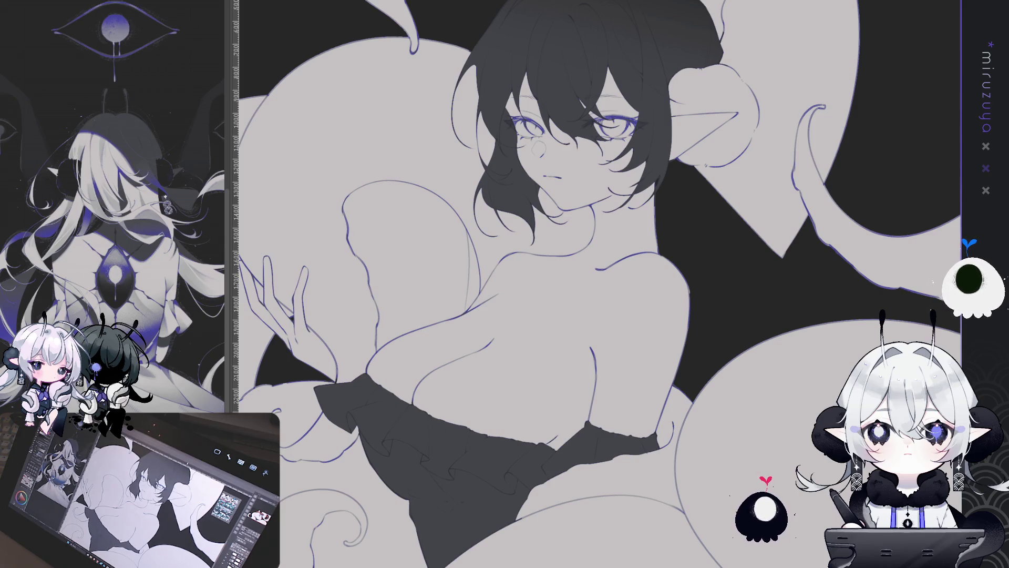
{"action": "scroll", "coordinate": [613, 181], "scroll_direction": "down", "scroll_amount": 2}
{"action": "scroll", "coordinate": [543, 225], "scroll_direction": "down", "scroll_amount": 3}
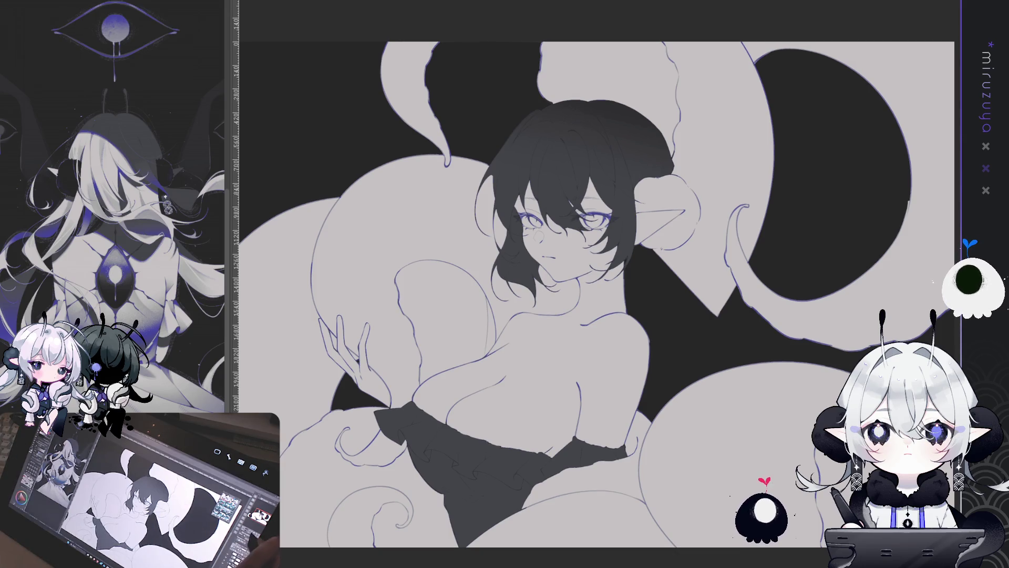
{"action": "scroll", "coordinate": [588, 222], "scroll_direction": "up", "scroll_amount": 5}
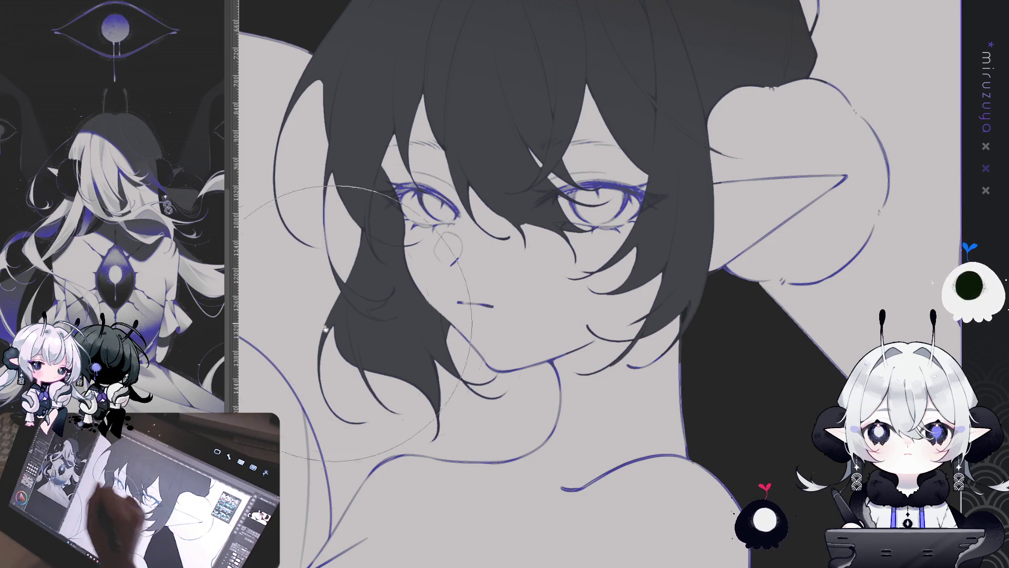
{"action": "key", "text": "bracketleft"}
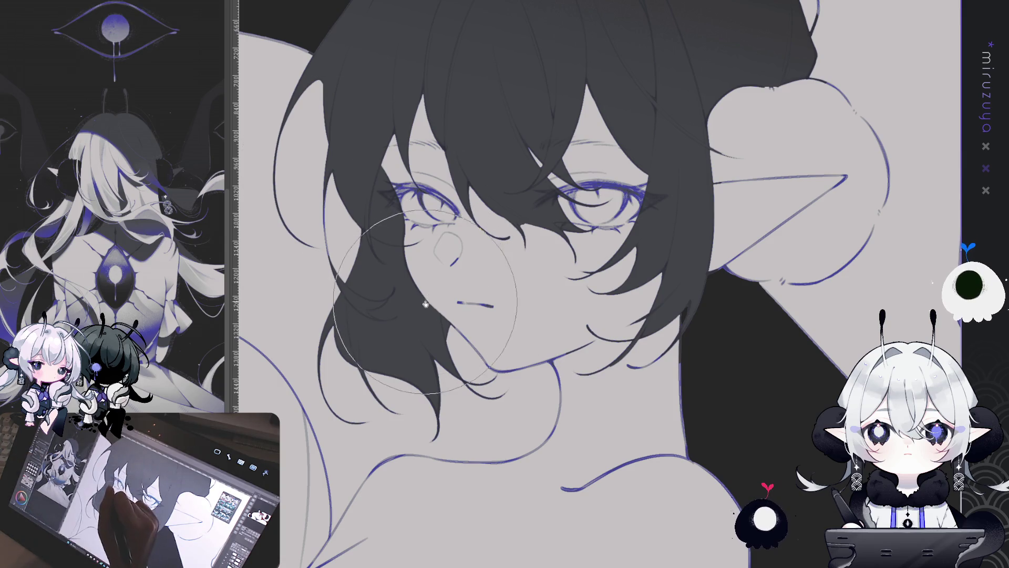
{"action": "key", "text": "bracketleft"}
{"action": "key", "text": "bracketleft"}
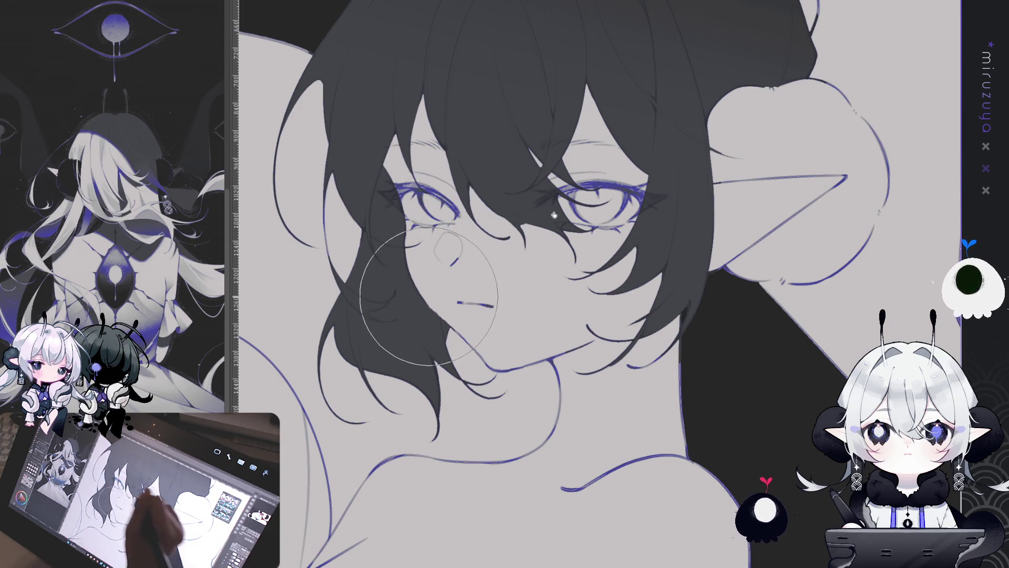
{"action": "key", "text": "h"}
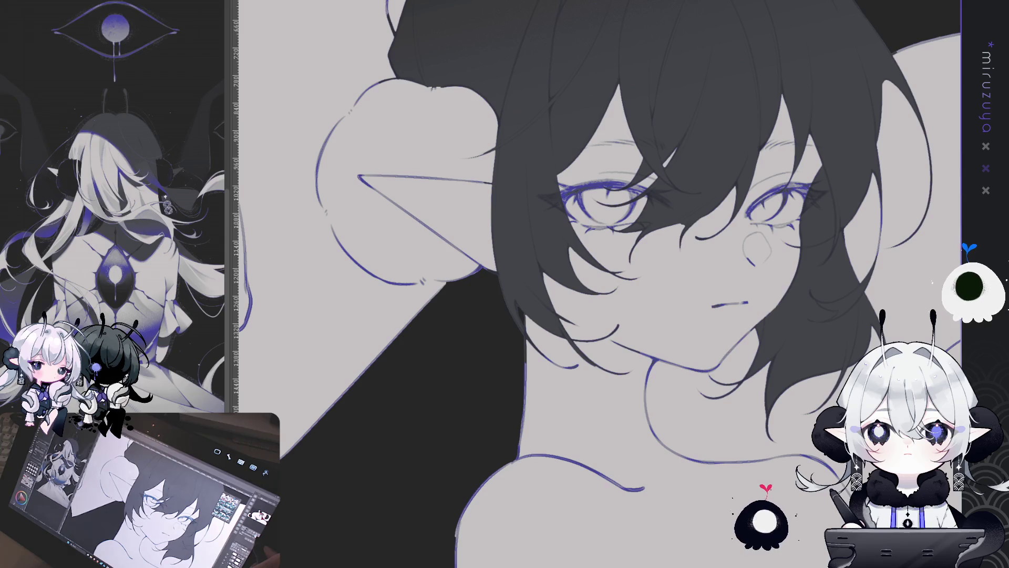
{"action": "key", "text": "h"}
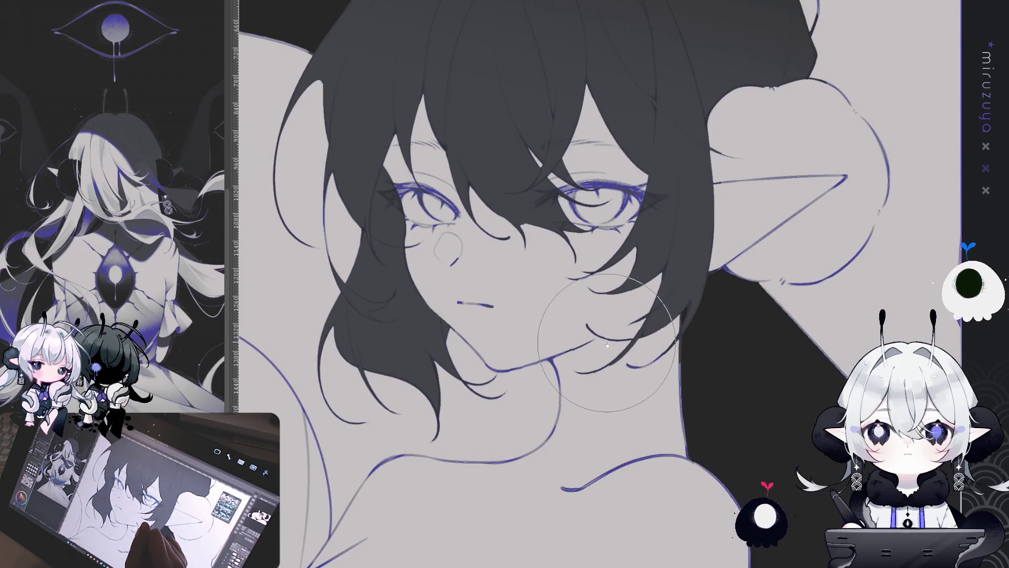
{"action": "left_click_drag", "start_coordinate": [814, 370], "coordinate": [914, 332]}
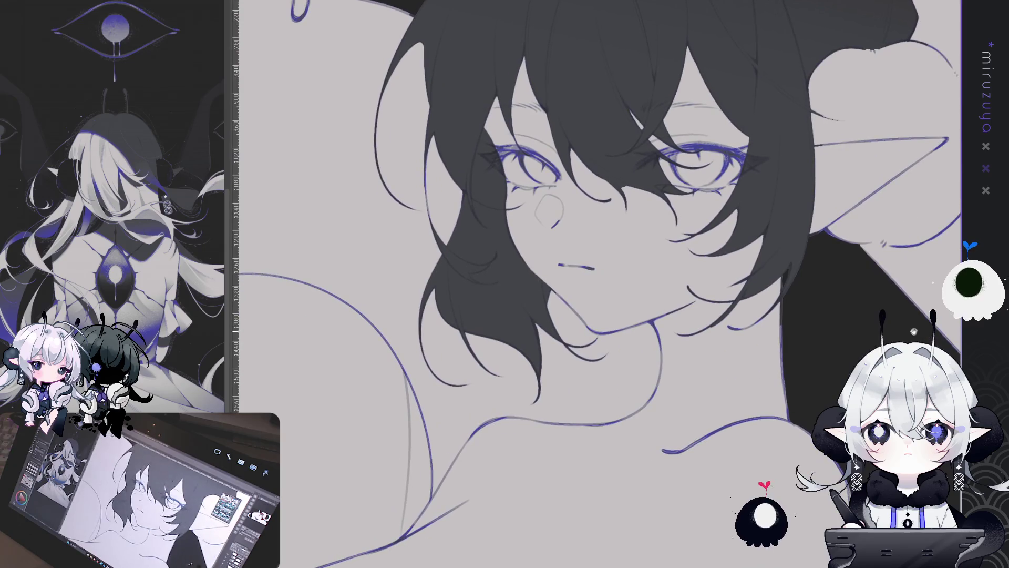
{"action": "key", "text": "ctrl+minus"}
{"action": "key", "text": "ctrl+plus"}
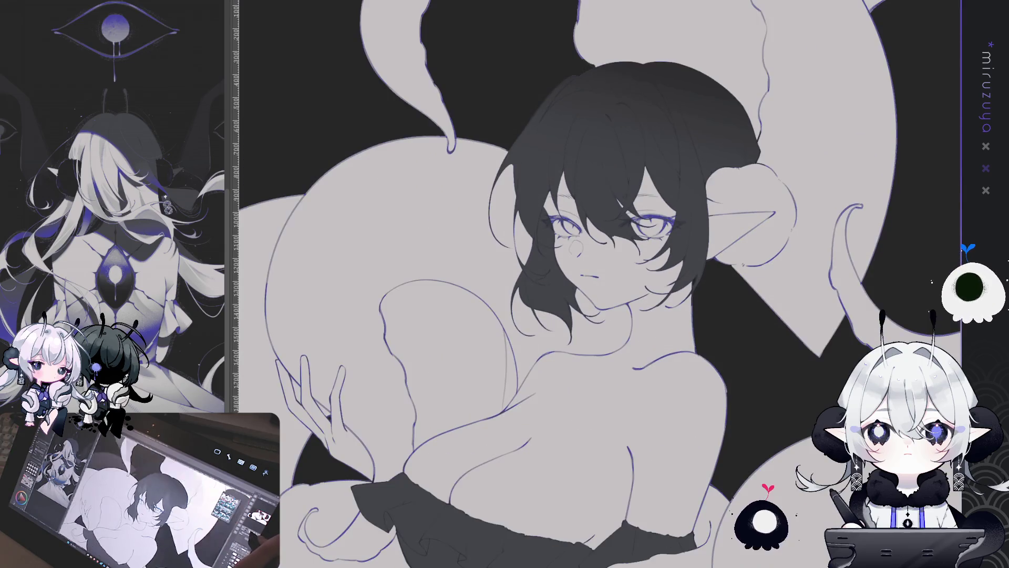
{"action": "left_click_drag", "start_coordinate": [319, 318], "coordinate": [152, 368]}
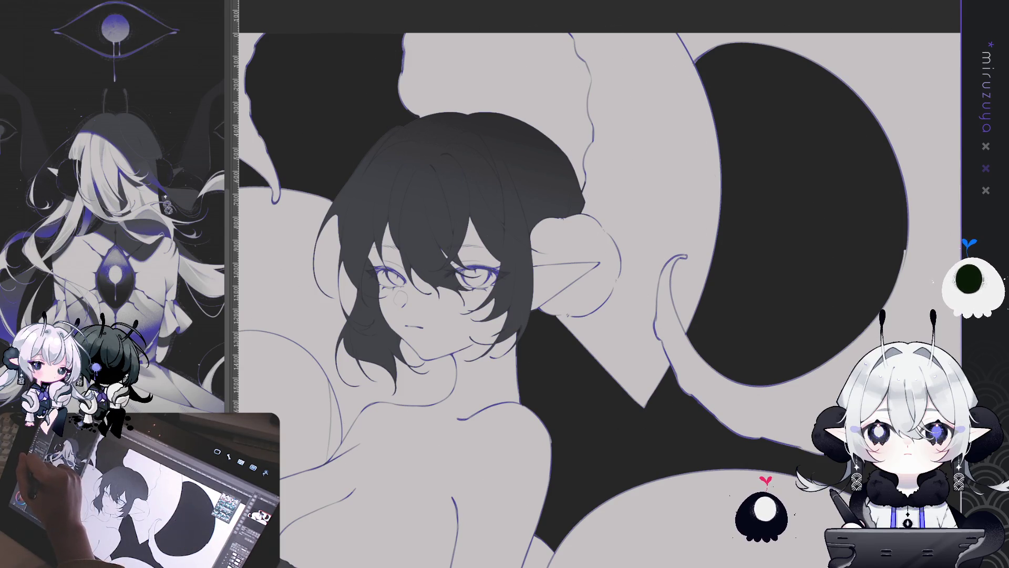
Paint a dark grey back-hair strand from behind the ear down toward the hip
{"action": "left_click_drag", "start_coordinate": [558, 125], "coordinate": [552, 143]}
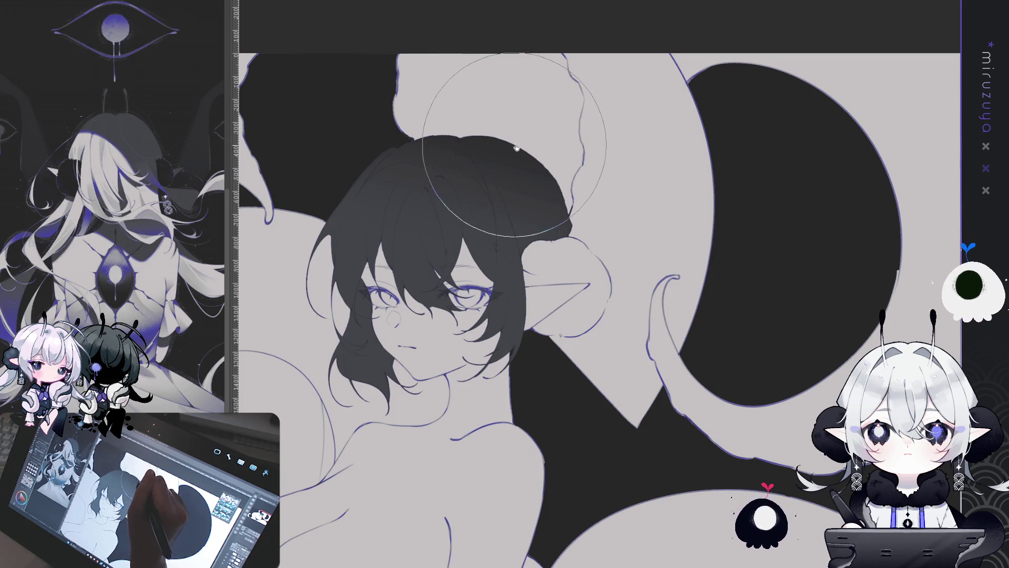
{"action": "left_click_drag", "start_coordinate": [703, 418], "coordinate": [616, 307]}
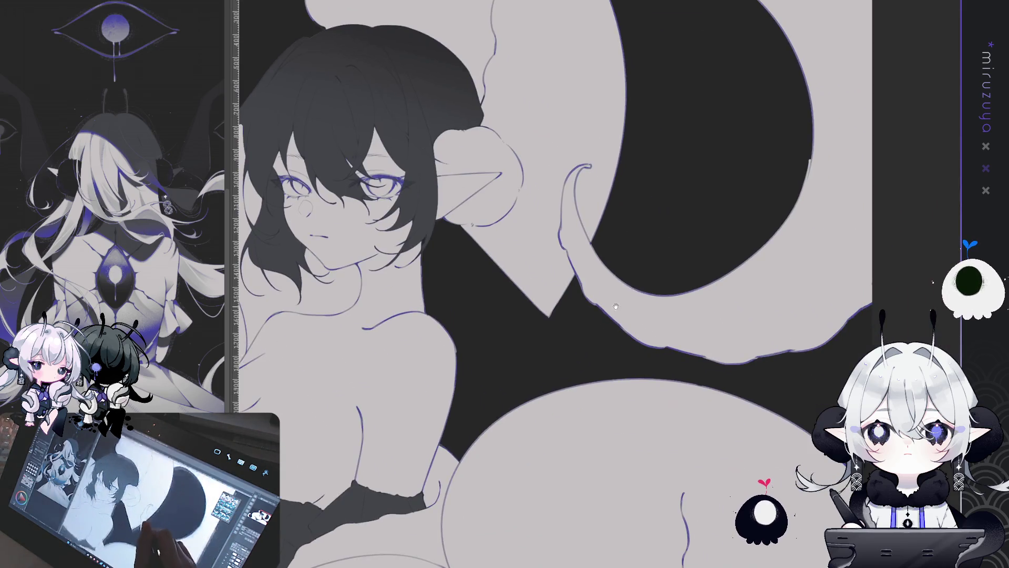
{"action": "left_click_drag", "start_coordinate": [716, 208], "coordinate": [724, 201]}
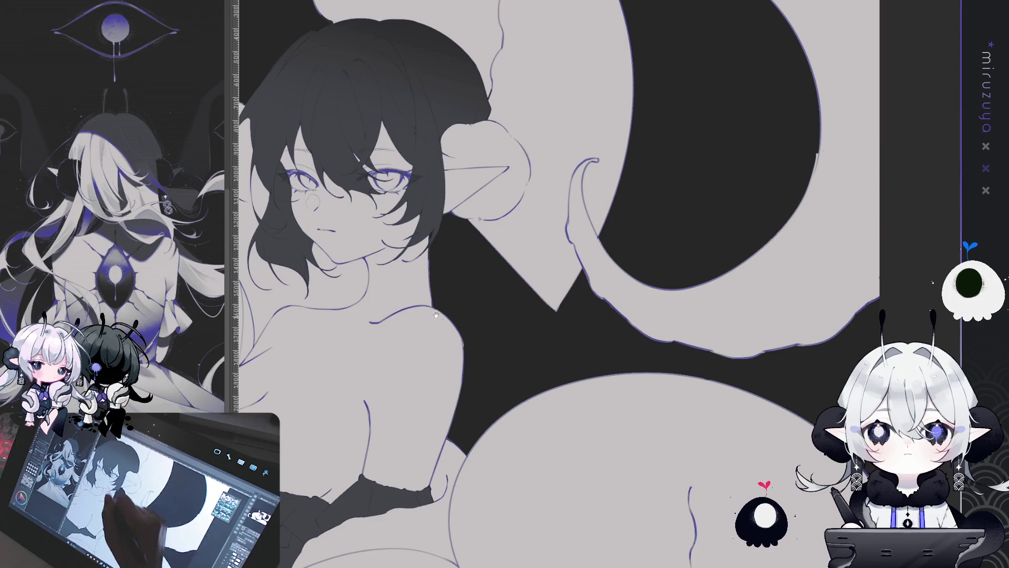
{"action": "scroll", "coordinate": [555, 284], "scroll_direction": "down", "scroll_amount": 3}
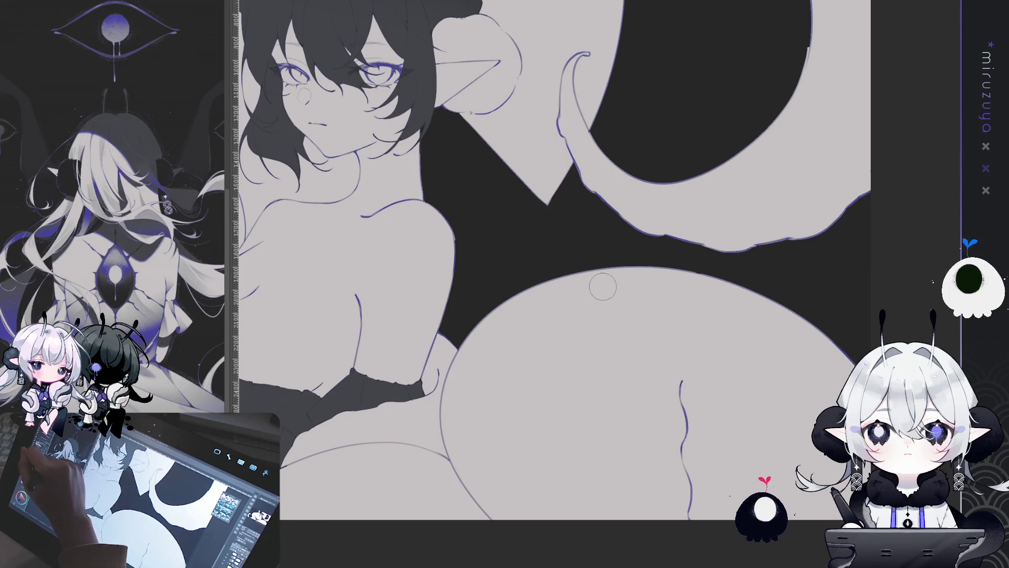
{"action": "mouse_move", "coordinate": [473, 108]}
{"action": "left_mouse_down"}
{"action": "mouse_move", "coordinate": [520, 294]}
{"action": "mouse_move", "coordinate": [513, 311]}
{"action": "mouse_move", "coordinate": [475, 241]}
{"action": "mouse_move", "coordinate": [442, 234]}
{"action": "mouse_move", "coordinate": [462, 331]}
{"action": "mouse_move", "coordinate": [462, 169]}
{"action": "mouse_move", "coordinate": [496, 315]}
{"action": "left_mouse_up"}
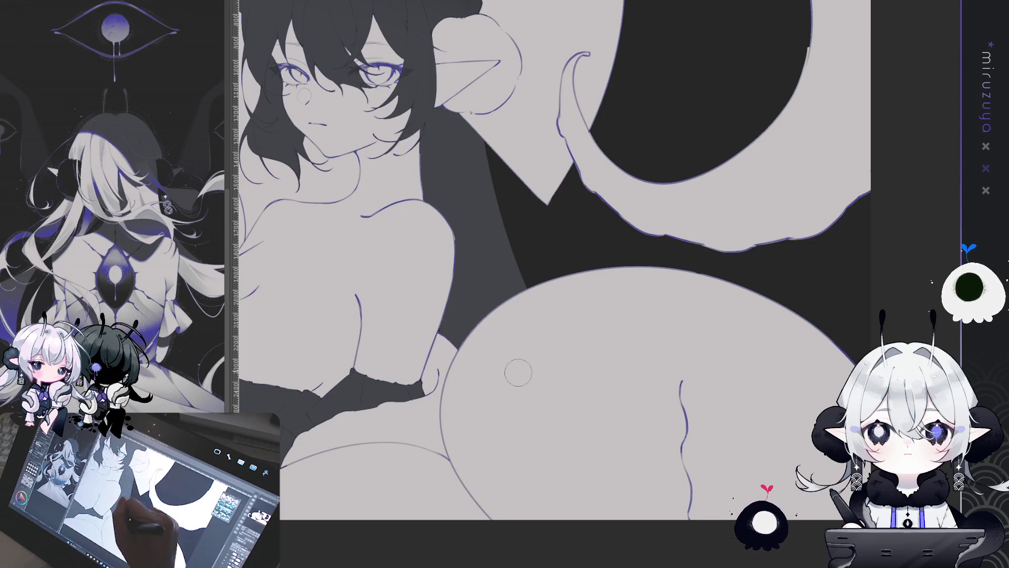
{"action": "mouse_move", "coordinate": [524, 227]}
{"action": "left_mouse_down"}
{"action": "mouse_move", "coordinate": [690, 386]}
{"action": "mouse_move", "coordinate": [624, 407]}
{"action": "left_mouse_up"}
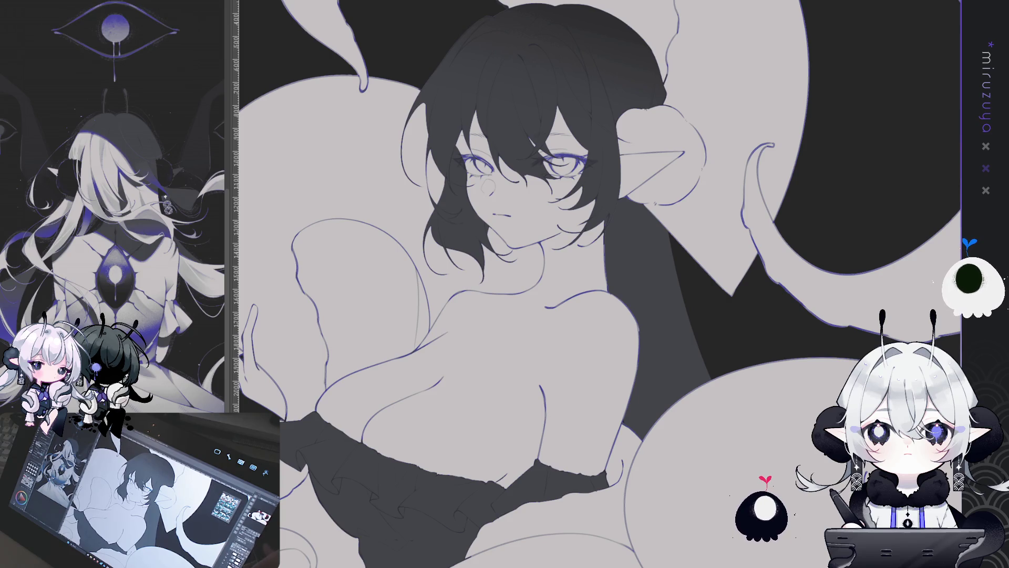
With the view mirrored and rotated, outline the hair behind the neck and fill it dark
{"action": "key", "text": "h"}
{"action": "mouse_move", "coordinate": [801, 271]}
{"action": "left_mouse_down"}
{"action": "mouse_move", "coordinate": [580, 271]}
{"action": "mouse_move", "coordinate": [599, 266]}
{"action": "left_mouse_up"}
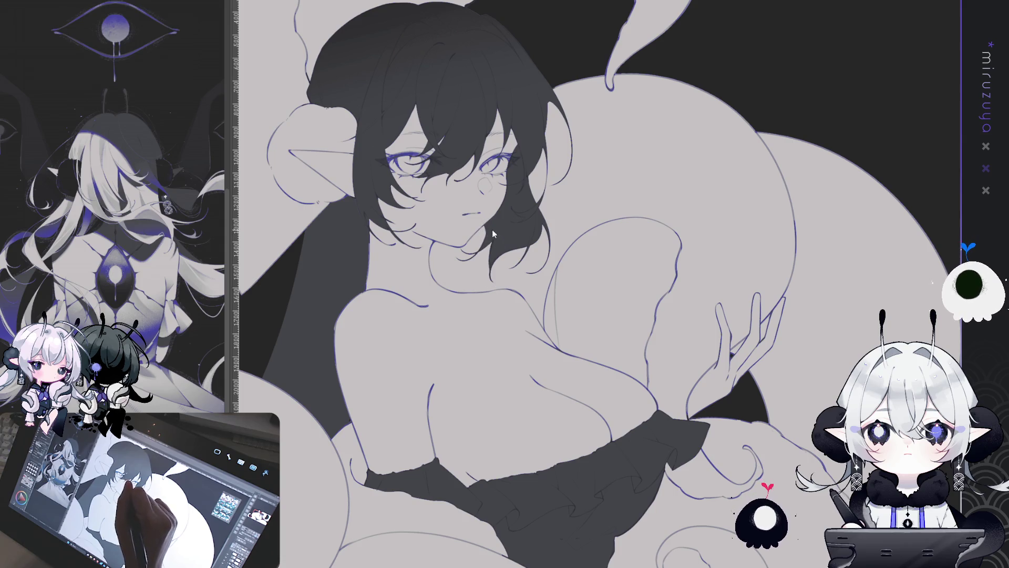
{"action": "mouse_move", "coordinate": [492, 271]}
{"action": "left_mouse_down"}
{"action": "mouse_move", "coordinate": [794, 236]}
{"action": "mouse_move", "coordinate": [617, 110]}
{"action": "mouse_move", "coordinate": [615, 153]}
{"action": "mouse_move", "coordinate": [632, 164]}
{"action": "left_mouse_up"}
{"action": "mouse_move", "coordinate": [625, 127]}
{"action": "left_mouse_down"}
{"action": "mouse_move", "coordinate": [612, 147]}
{"action": "mouse_move", "coordinate": [644, 169]}
{"action": "mouse_move", "coordinate": [506, 150]}
{"action": "mouse_move", "coordinate": [490, 176]}
{"action": "mouse_move", "coordinate": [521, 202]}
{"action": "left_mouse_up"}
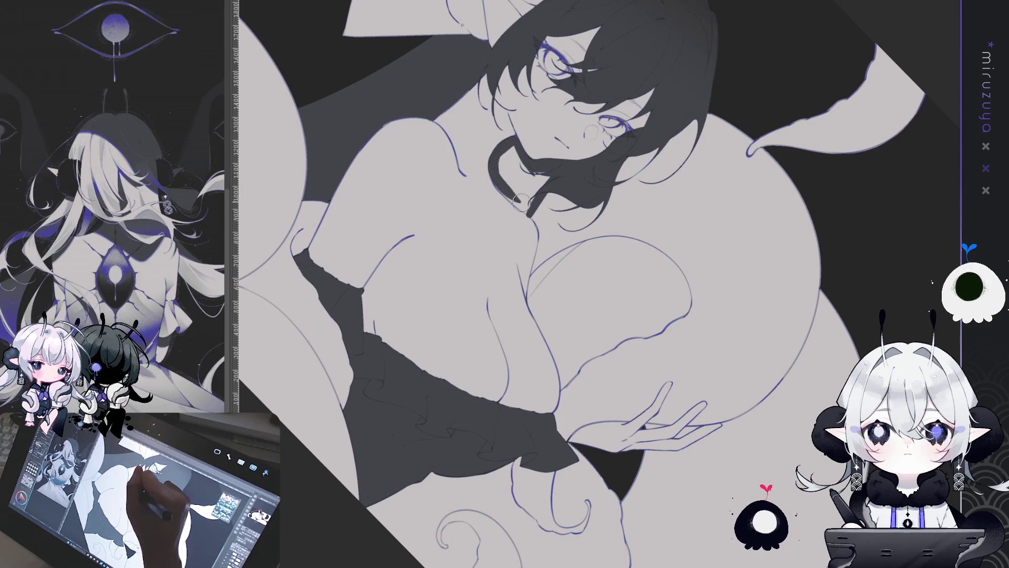
{"action": "left_click_drag", "start_coordinate": [489, 157], "coordinate": [529, 212]}
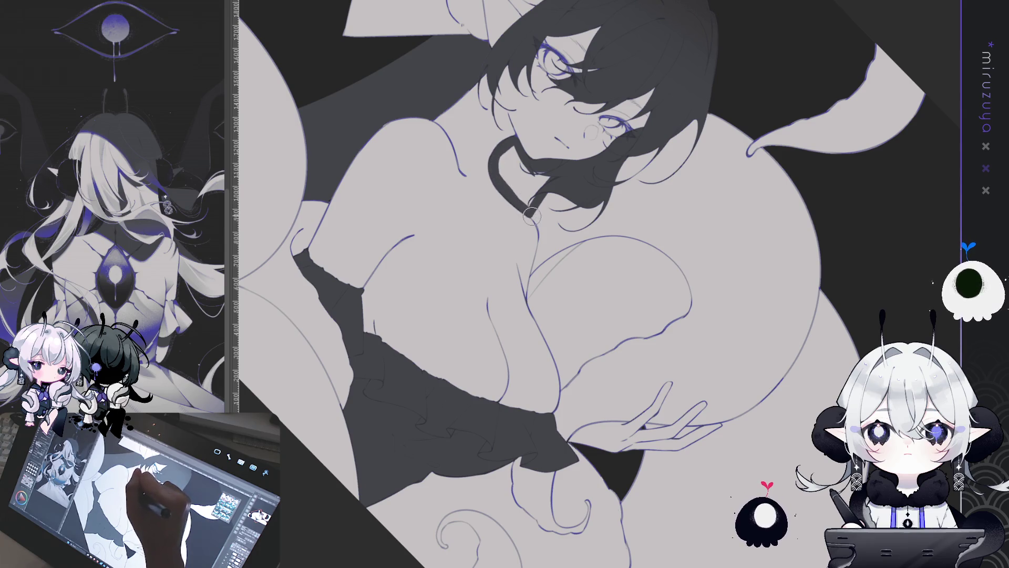
{"action": "left_click", "coordinate": [550, 169]}
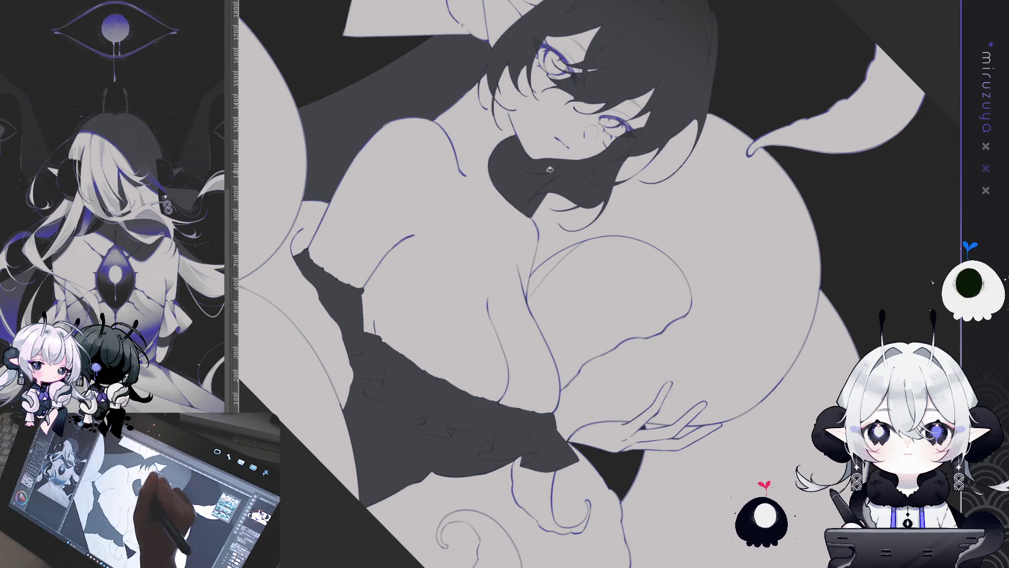
{"action": "mouse_move", "coordinate": [550, 169]}
{"action": "left_mouse_down"}
{"action": "mouse_move", "coordinate": [561, 261]}
{"action": "mouse_move", "coordinate": [518, 219]}
{"action": "left_mouse_up"}
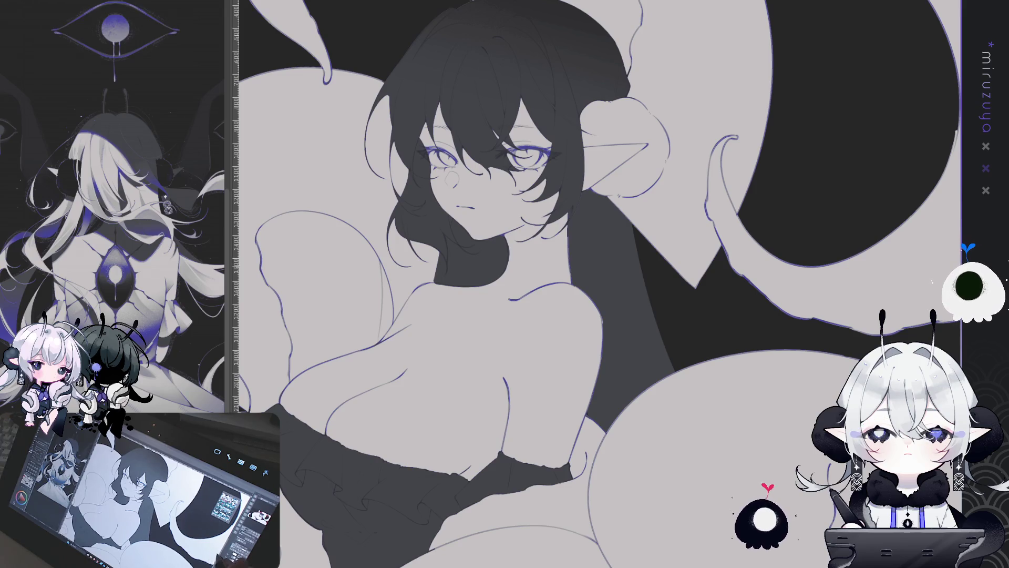
{"action": "left_click_drag", "start_coordinate": [599, 284], "coordinate": [520, 273]}
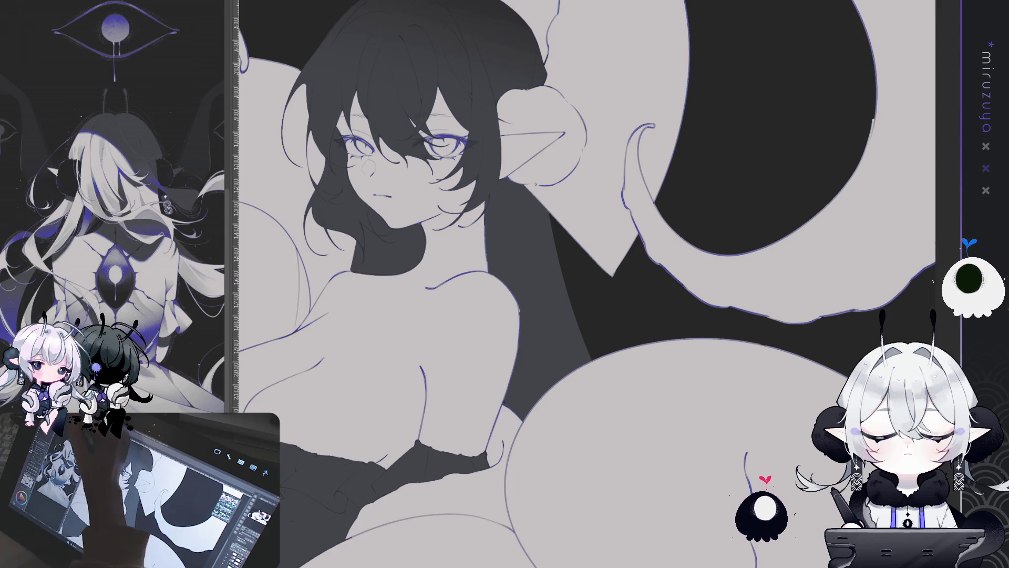
{"action": "left_click", "coordinate": [541, 326]}
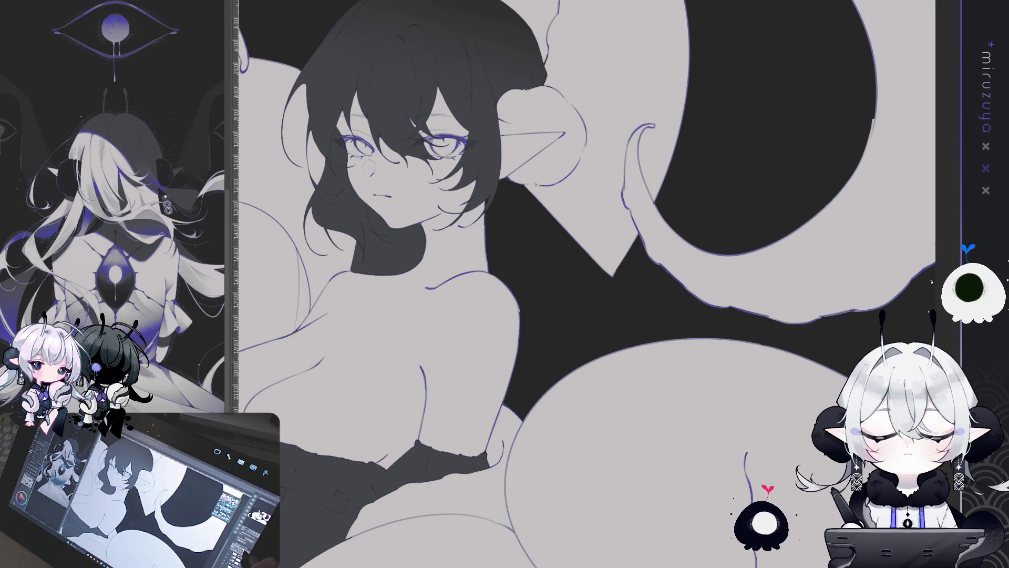
{"action": "key", "text": "ctrl+z"}
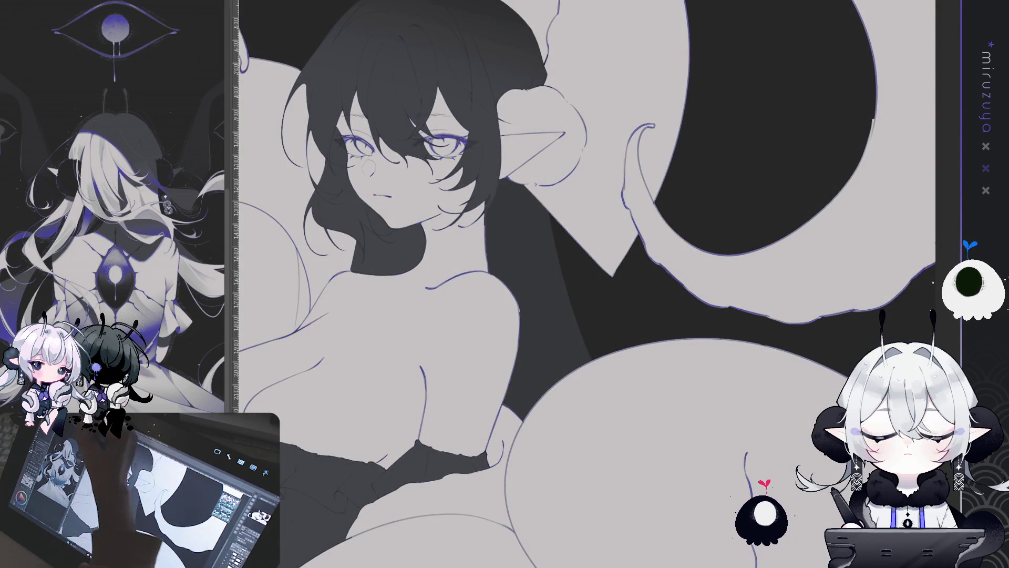
{"action": "left_click_drag", "start_coordinate": [686, 356], "coordinate": [779, 453]}
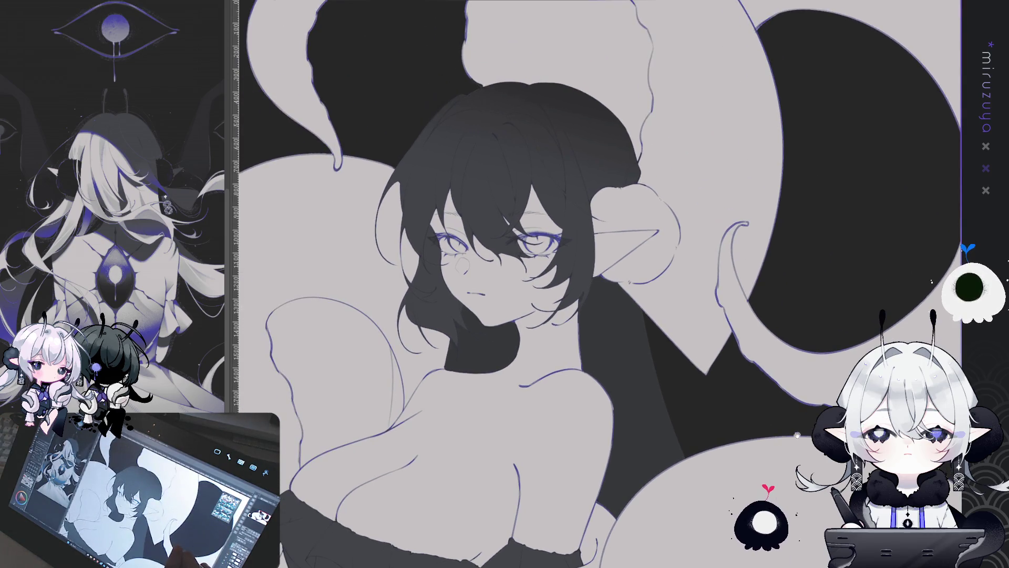
{"action": "left_click_drag", "start_coordinate": [800, 357], "coordinate": [774, 322]}
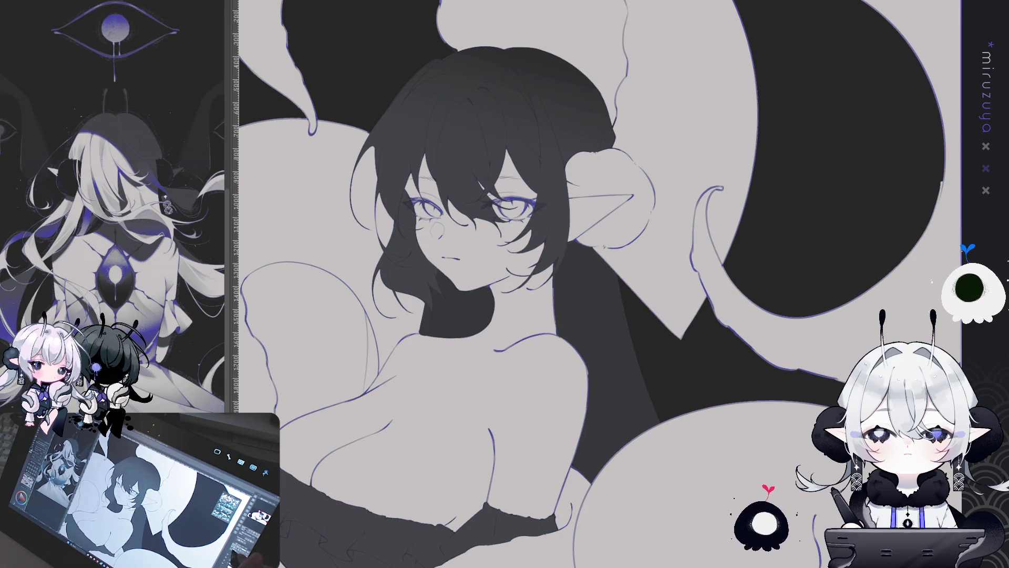
{"action": "left_click_drag", "start_coordinate": [599, 284], "coordinate": [442, 220]}
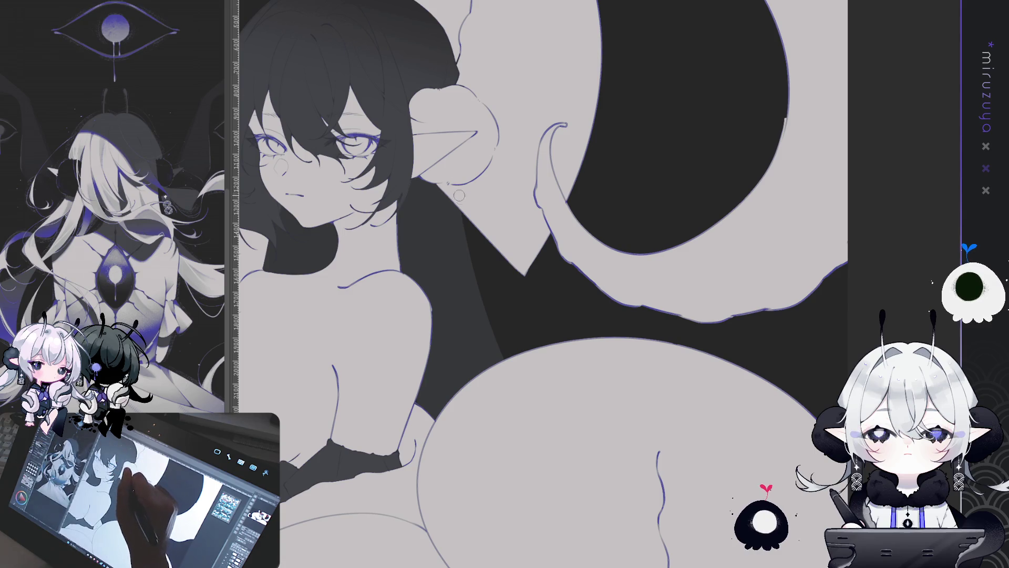
Draw three long dark strands from the ear across the lower tentacle, filling one dark grey
{"action": "left_click_drag", "start_coordinate": [458, 183], "coordinate": [541, 374]}
{"action": "key", "text": "ctrl+z"}
{"action": "key", "text": "ctrl+y"}
{"action": "key", "text": "ctrl+z"}
{"action": "mouse_move", "coordinate": [459, 185]}
{"action": "left_mouse_down"}
{"action": "mouse_move", "coordinate": [551, 426]}
{"action": "mouse_move", "coordinate": [730, 367]}
{"action": "mouse_move", "coordinate": [662, 305]}
{"action": "left_mouse_up"}
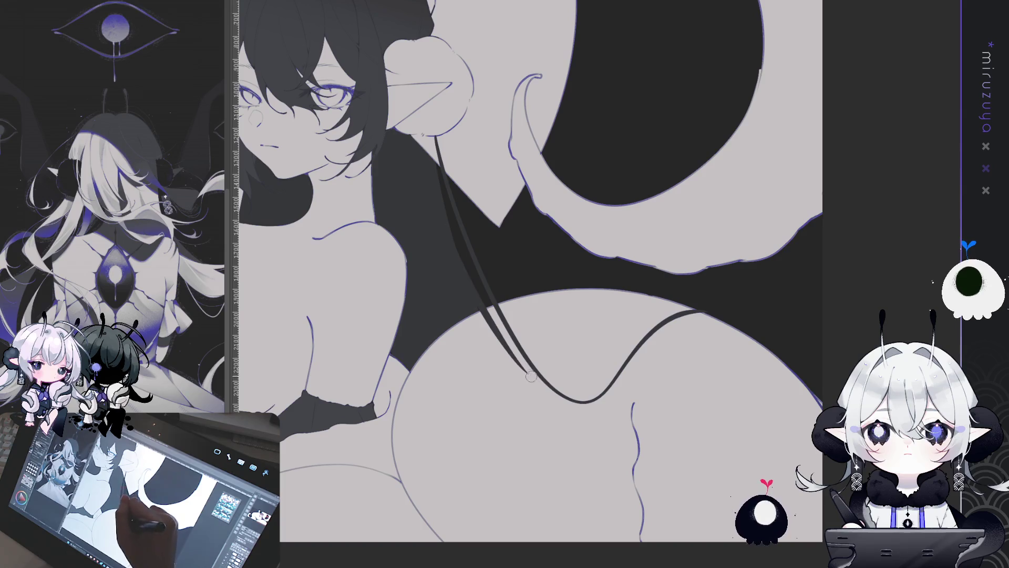
{"action": "left_click_drag", "start_coordinate": [444, 229], "coordinate": [523, 358]}
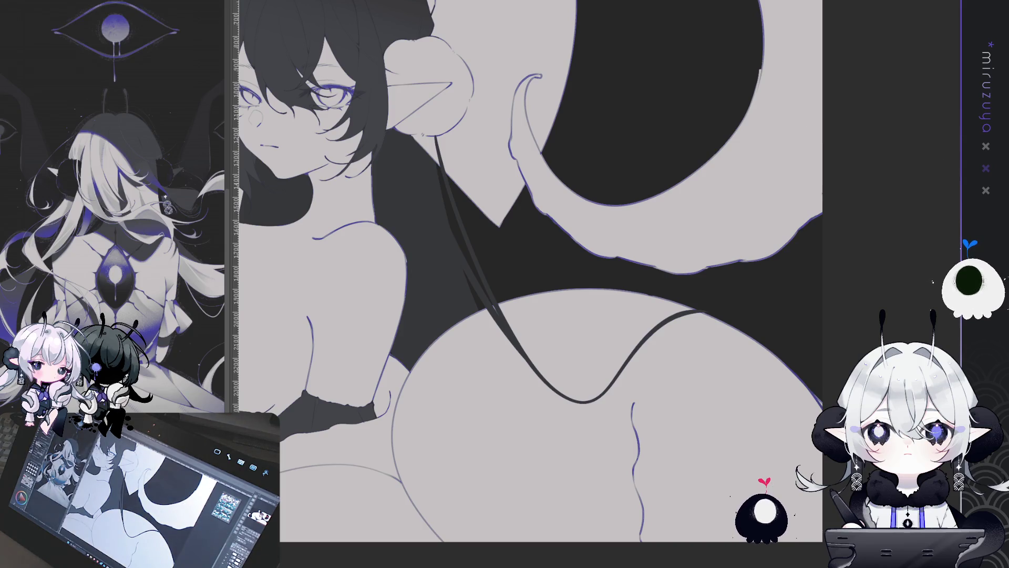
{"action": "left_click_drag", "start_coordinate": [410, 139], "coordinate": [494, 310]}
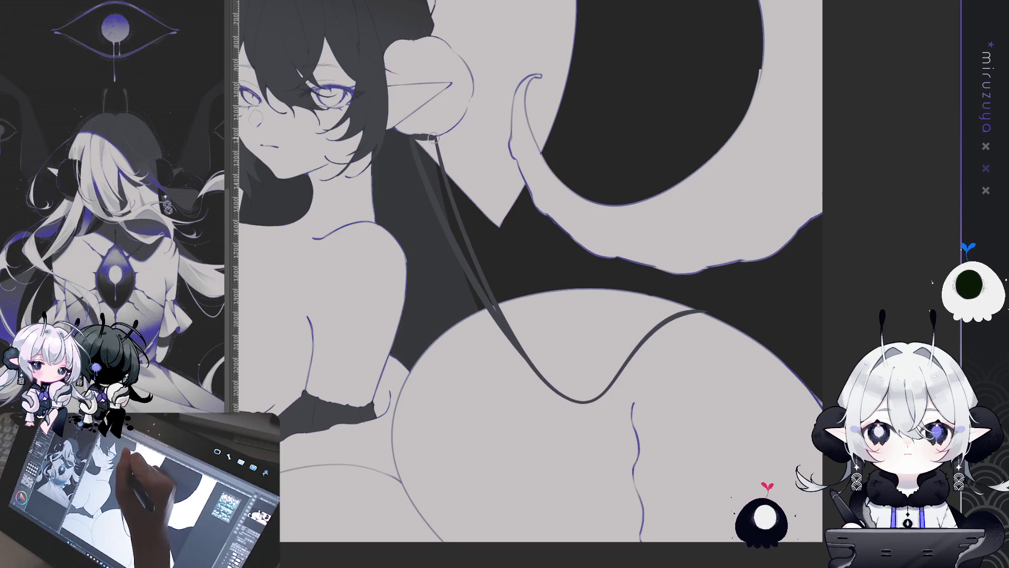
{"action": "left_click_drag", "start_coordinate": [438, 180], "coordinate": [435, 139]}
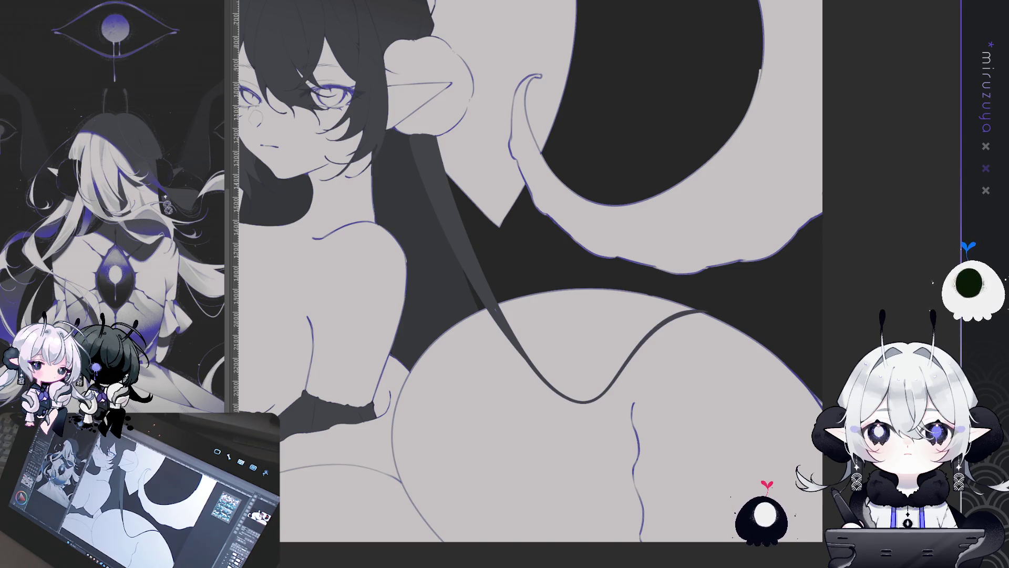
{"action": "key", "text": "ctrl+0"}
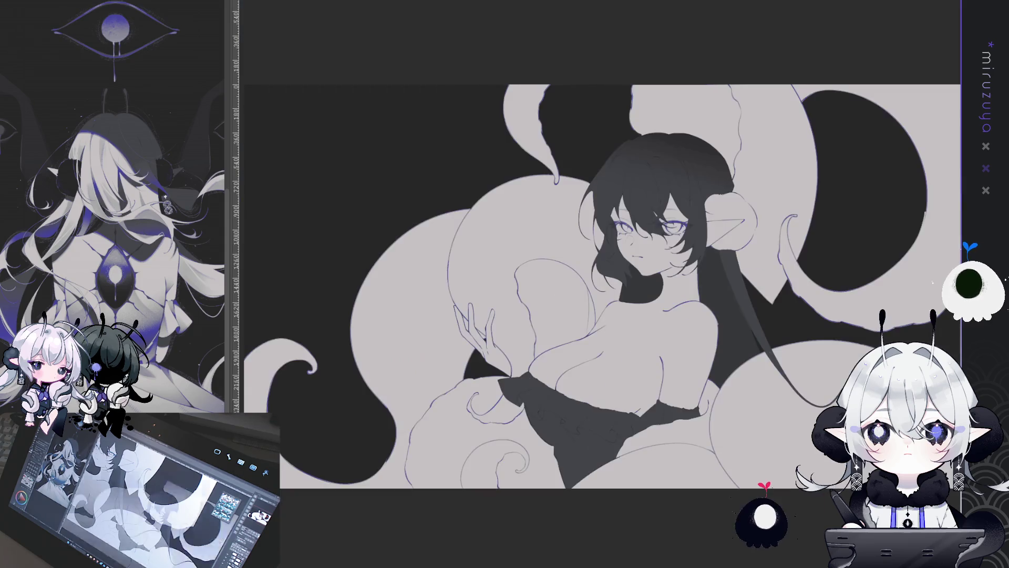